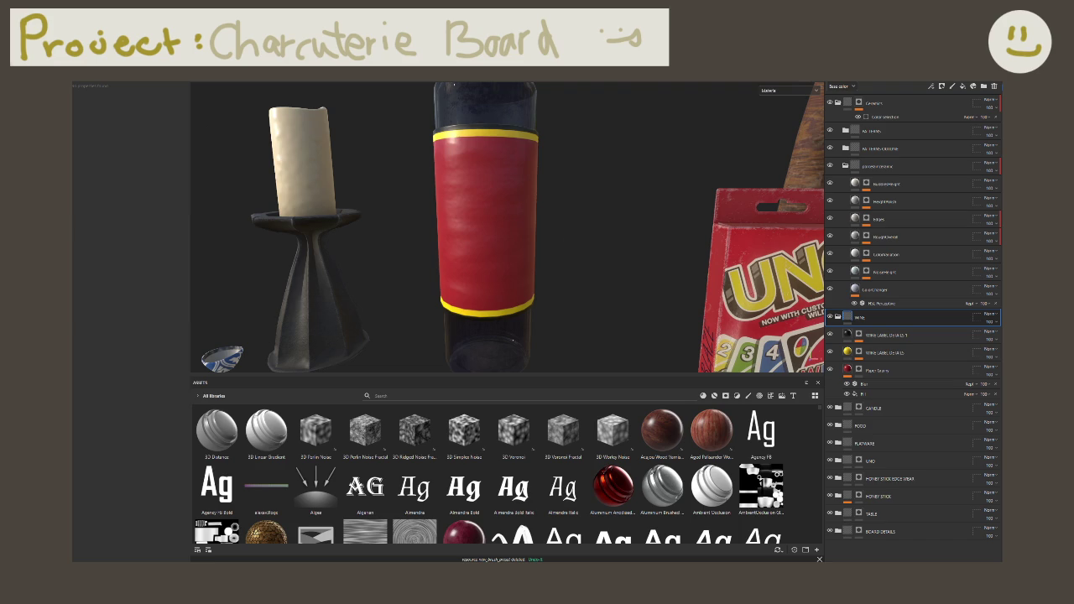
Select the Paper Stains layer in the layer stack.
scroll(477, 278, "up", 2)
scroll(482, 285, "up", 2)
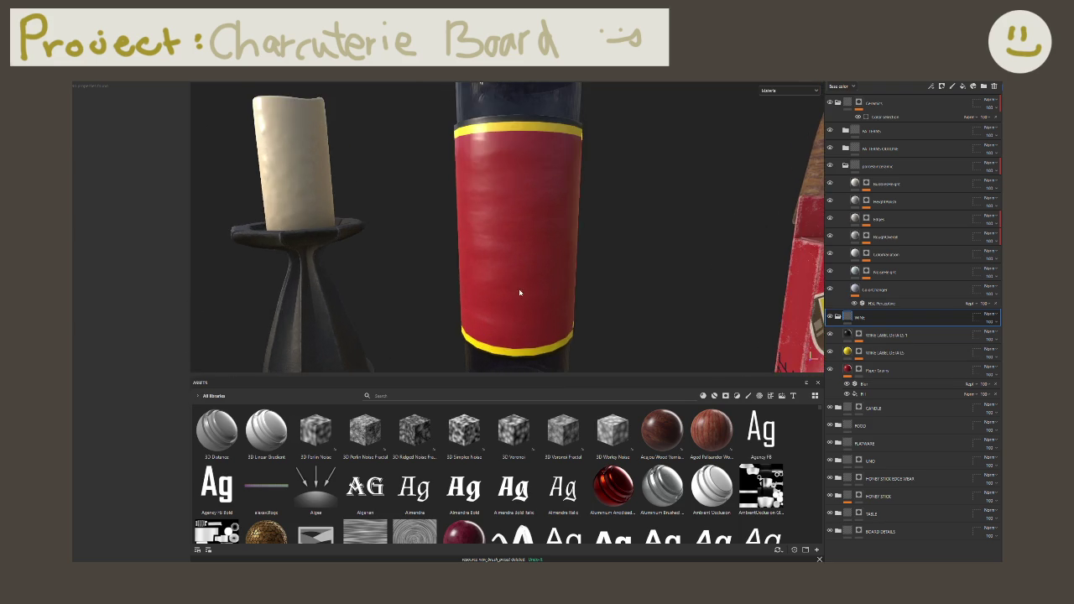
scroll(487, 294, "up", 1)
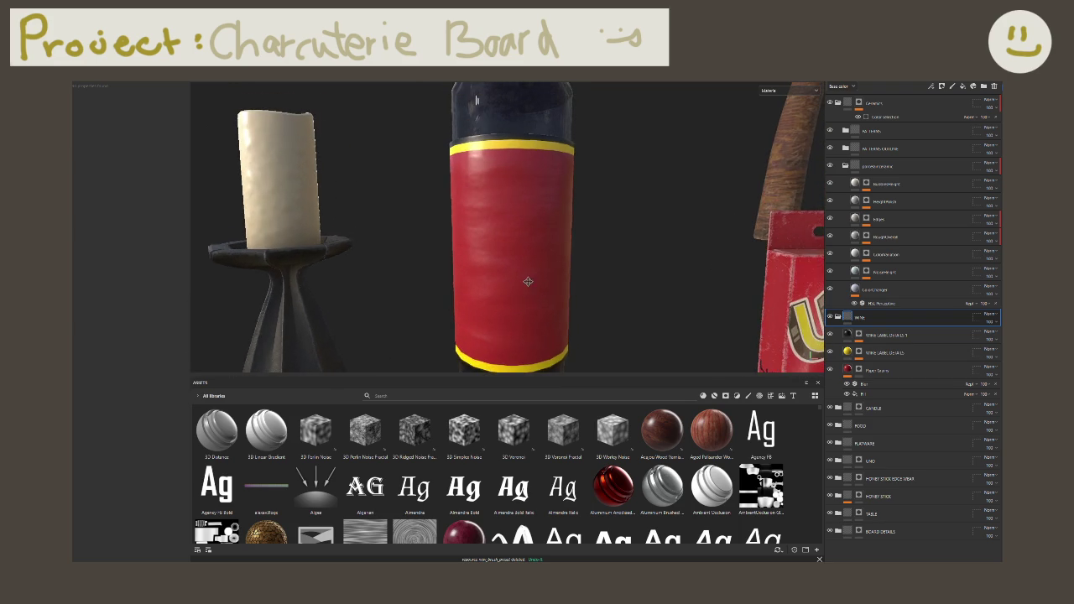
left_click(843, 376)
middle_click_drag(631, 282, 631, 302)
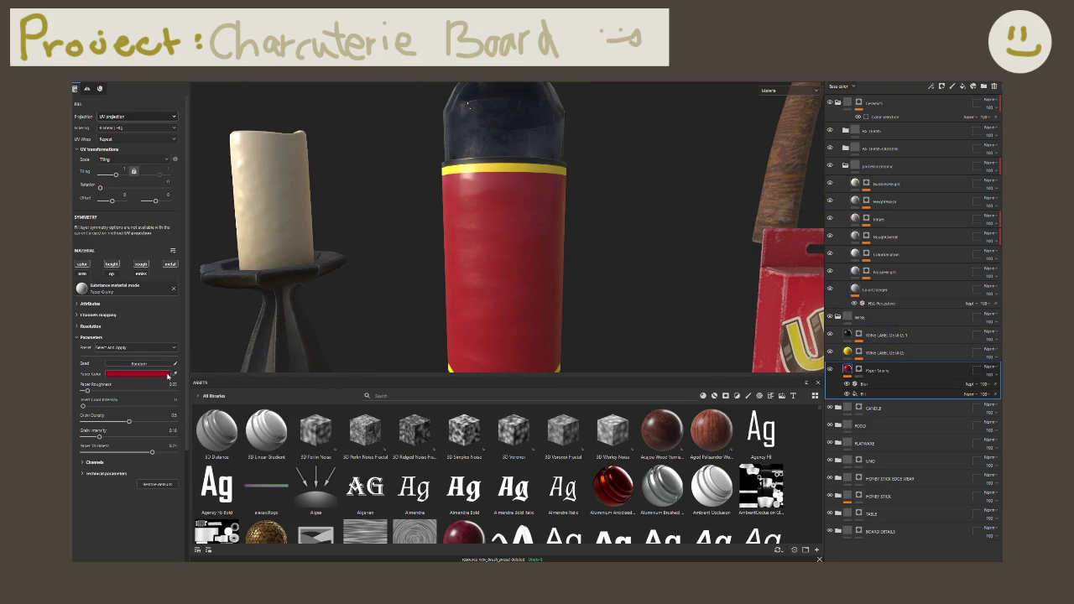
Try a dark maroon label paper, revert it to red, and view the bottle neck from lower.
left_click(175, 373)
left_click(367, 231)
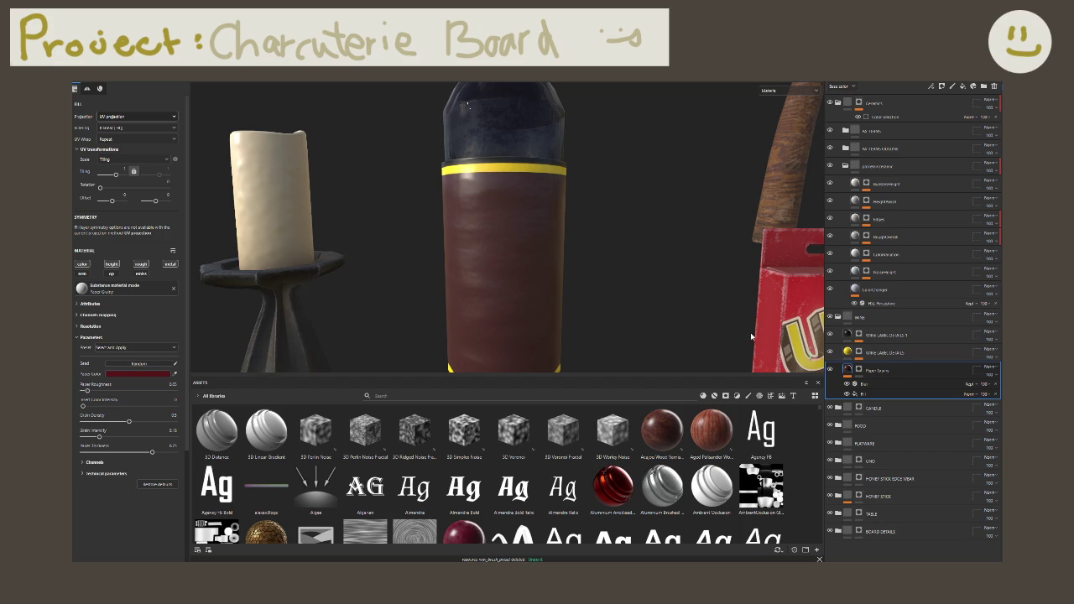
key("ctrl+z")
middle_click_drag(530, 208, 528, 330)
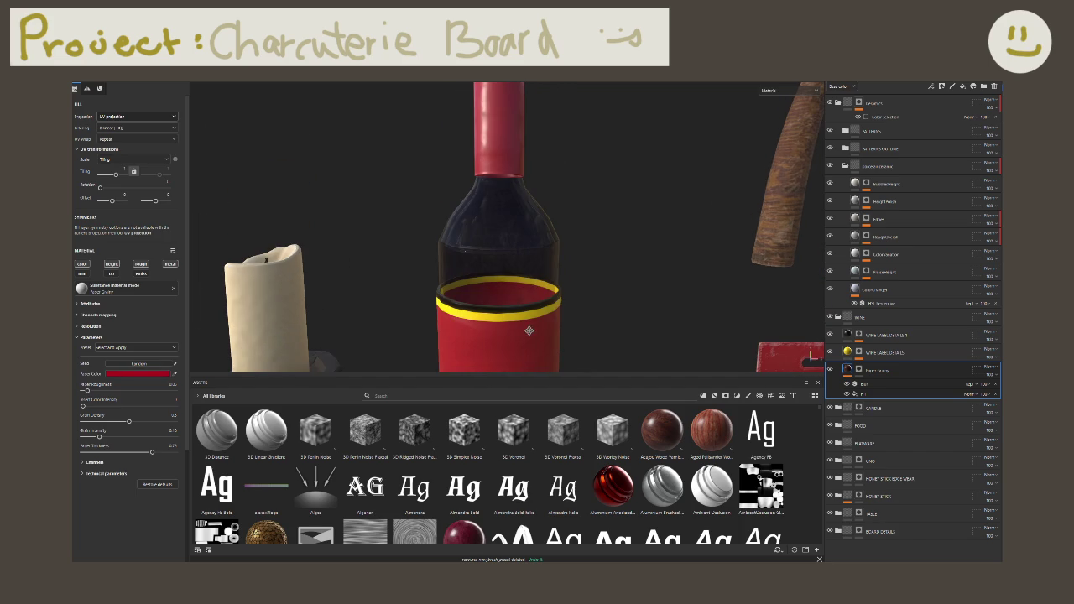
mouse_move(528, 331)
left_mouse_down("alt")
mouse_move(606, 297)
mouse_move(593, 271)
mouse_move(582, 287)
mouse_move(604, 302)
left_mouse_up("alt")
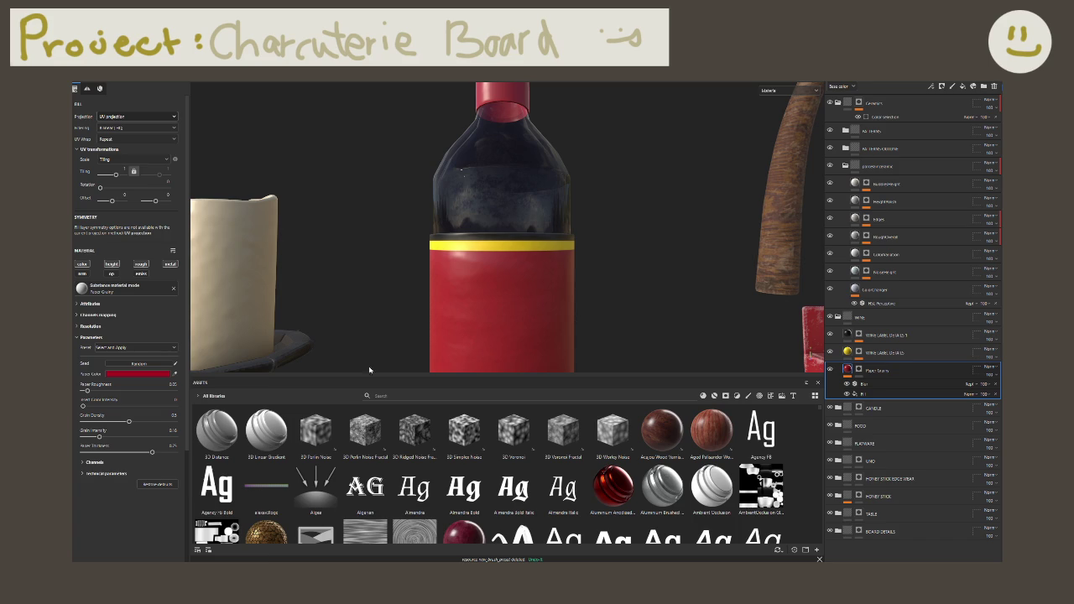
left_click(154, 375)
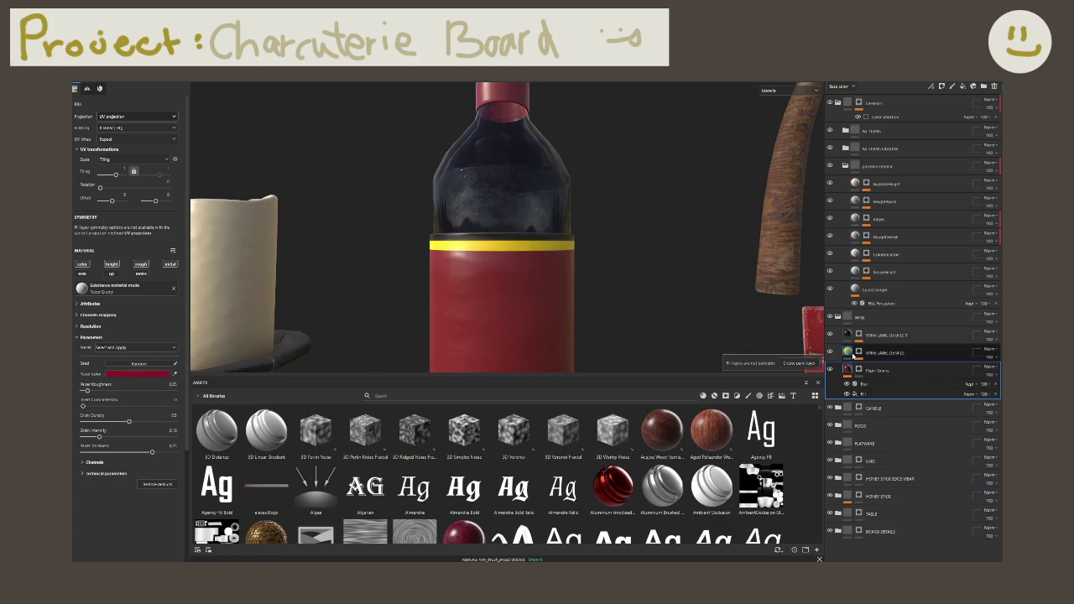
Shift the WINE LABEL DETAILS trim colour hue to a warmer yellow-gold.
left_click(853, 356)
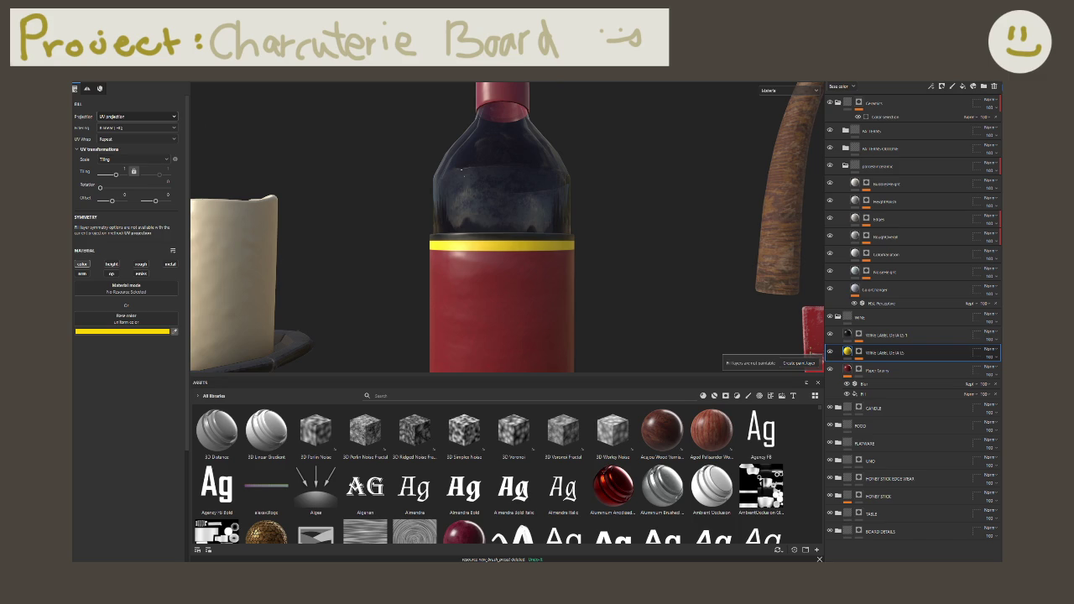
key("ctrl+z")
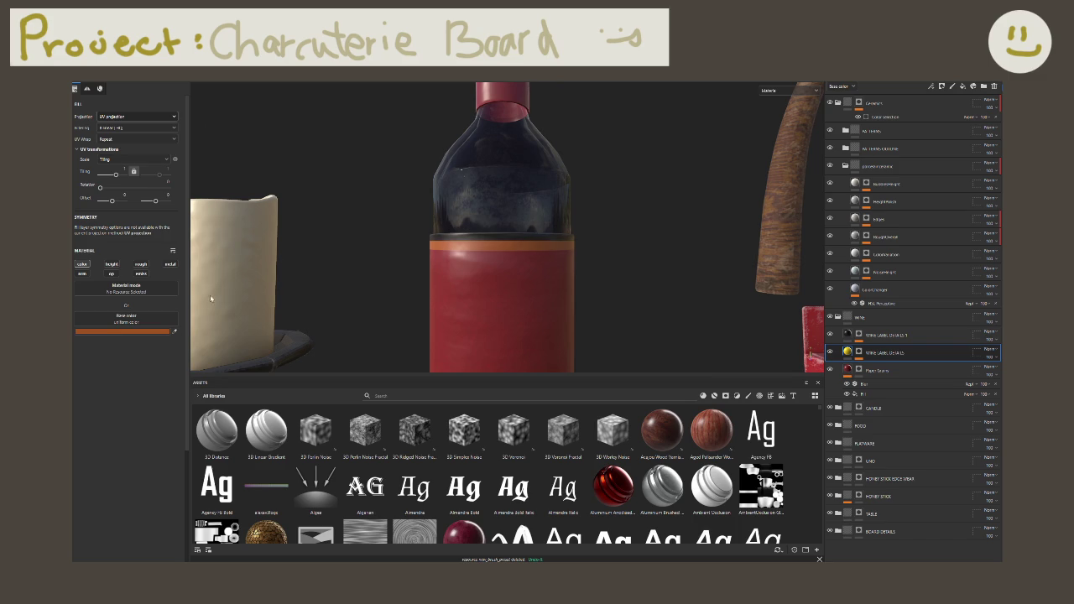
left_click(164, 332)
left_click_drag(239, 387, 241, 383)
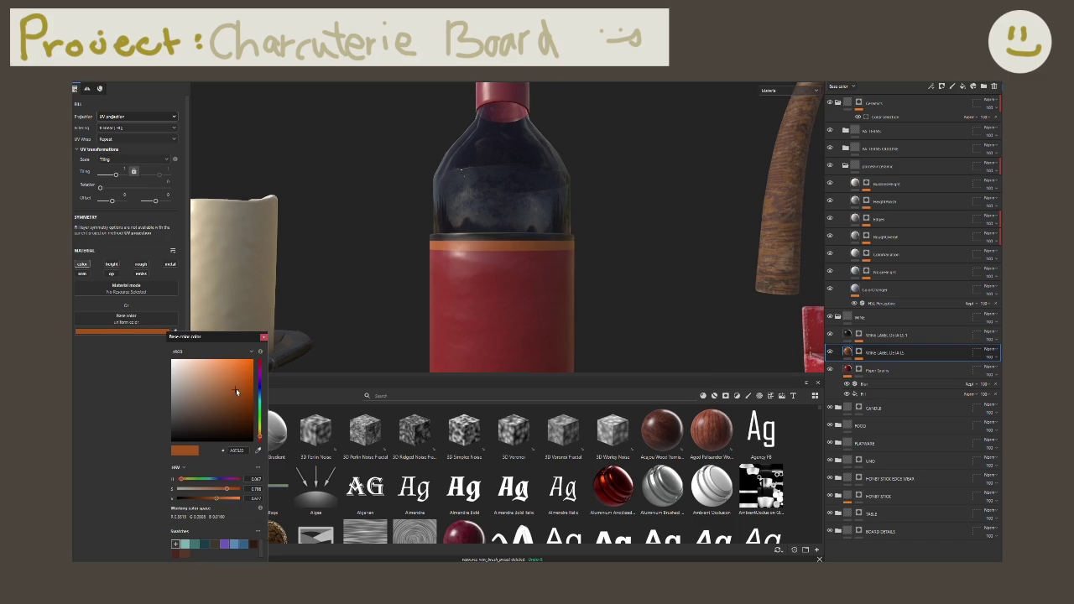
left_click_drag(260, 436, 260, 432)
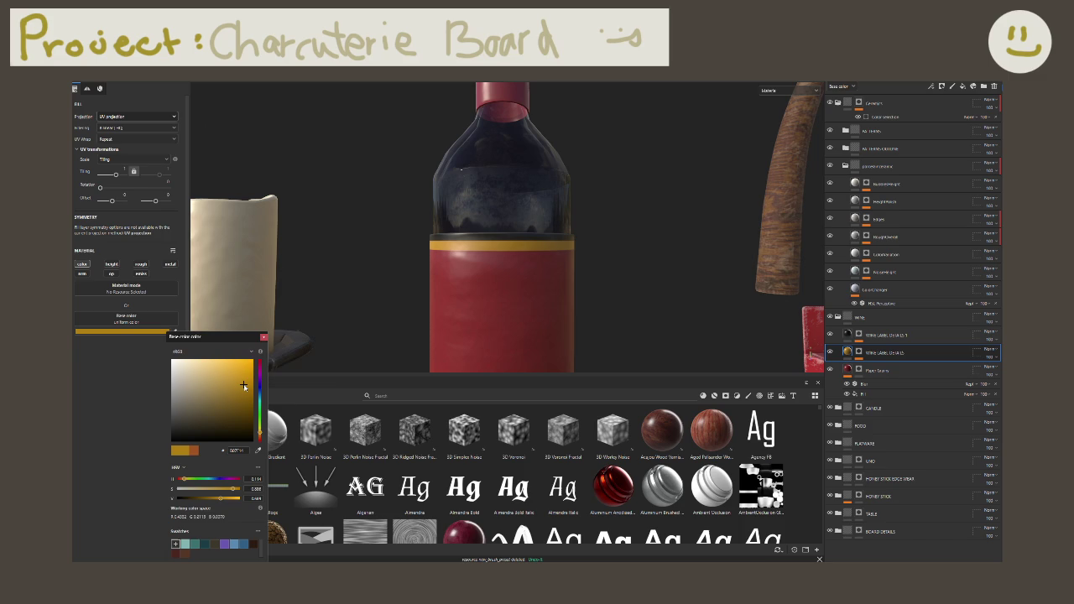
left_click(263, 336)
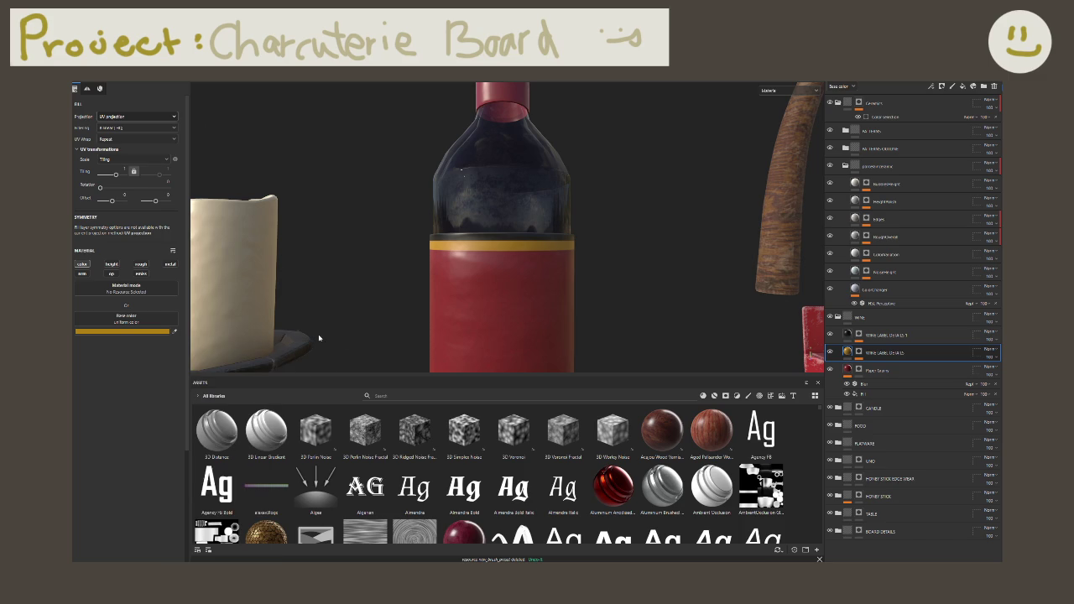
Select the wine label layer above and frame the whole scene.
left_click(877, 335)
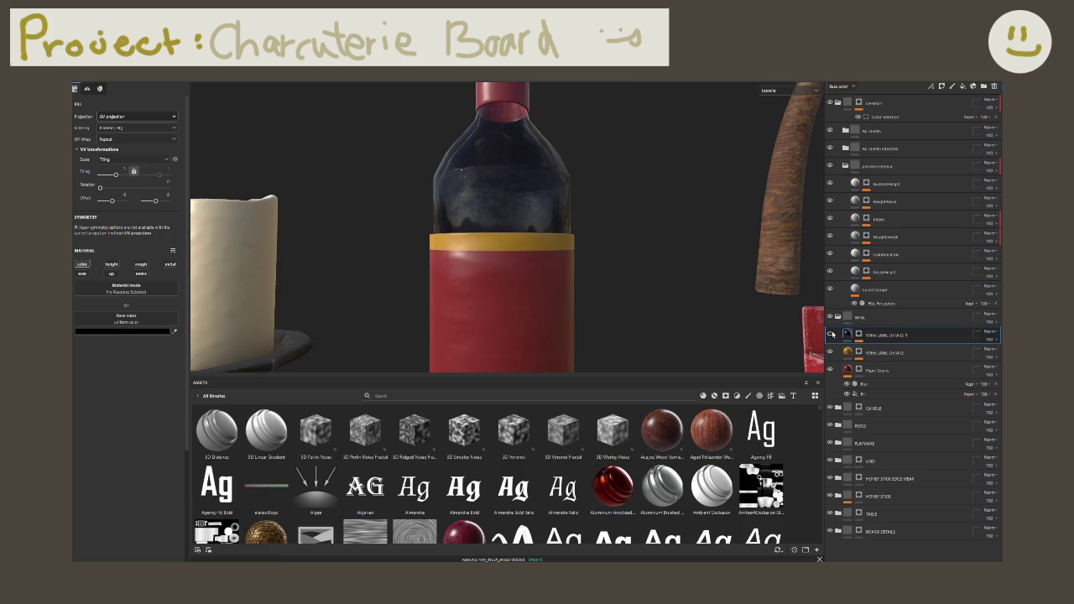
key("f")
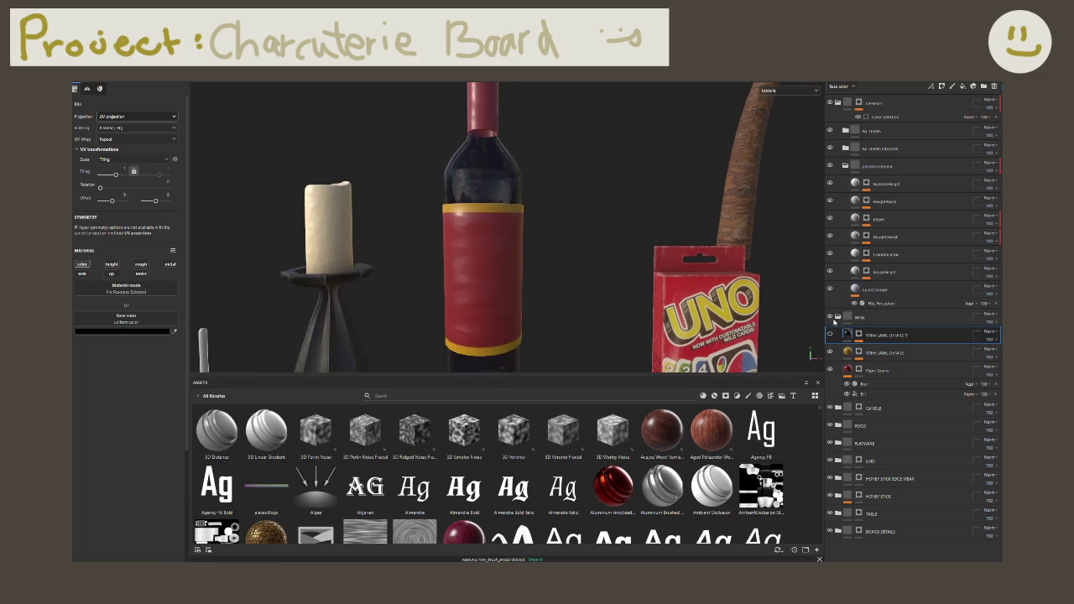
scroll(549, 252, "up", 2)
scroll(562, 307, "up", 2)
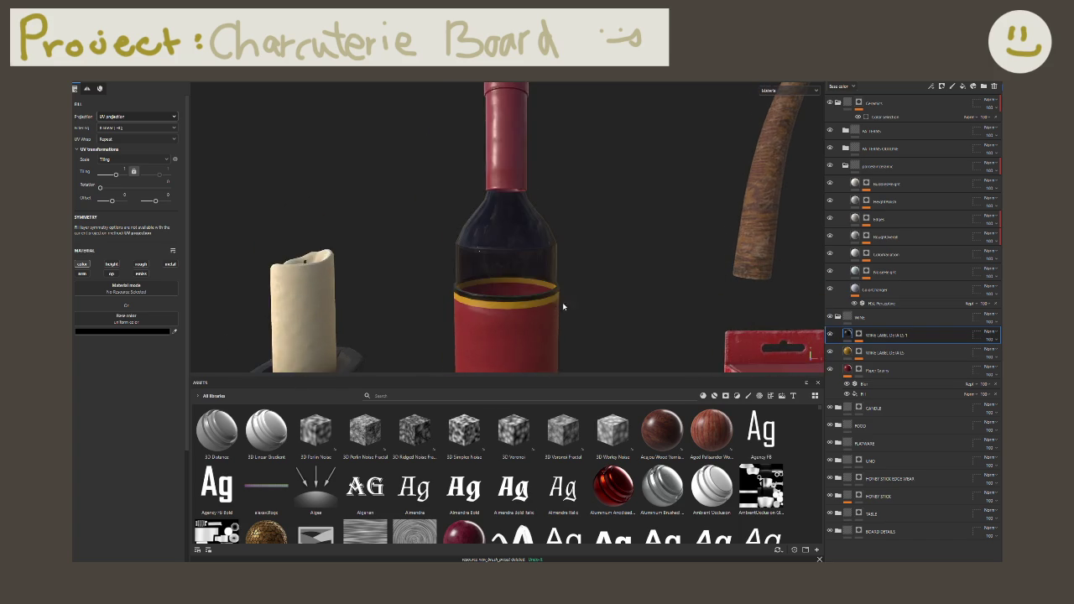
scroll(407, 196, "down", 3)
scroll(508, 208, "up", 3)
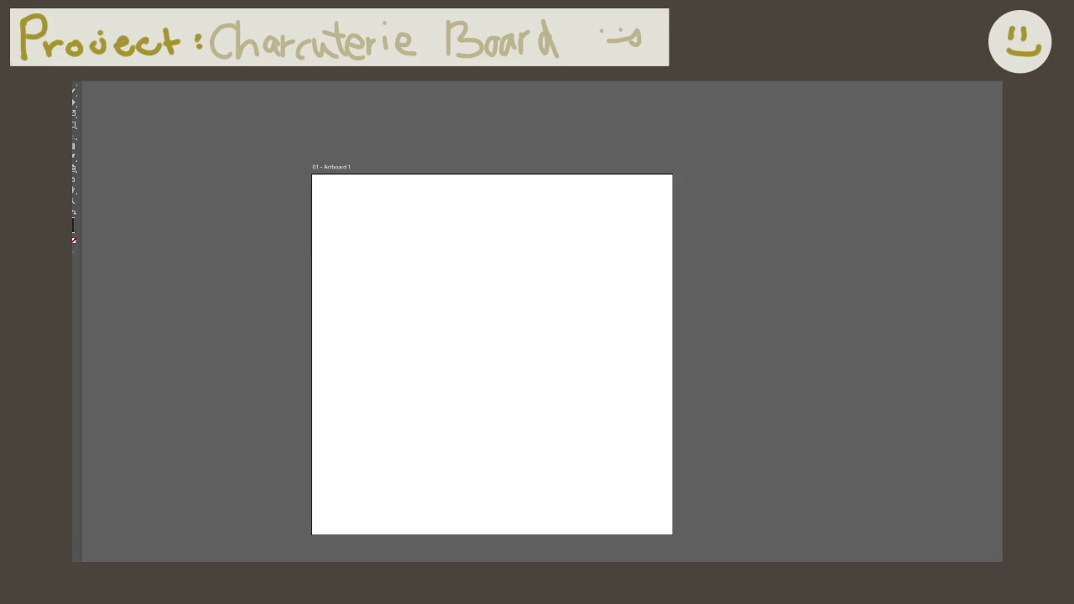
Place the winery label image and enlarge it past the artboard's left and right edges.
mouse_move(626, 542)
left_mouse_down()
mouse_move(536, 375)
mouse_move(294, 290)
mouse_move(281, 267)
left_mouse_up()
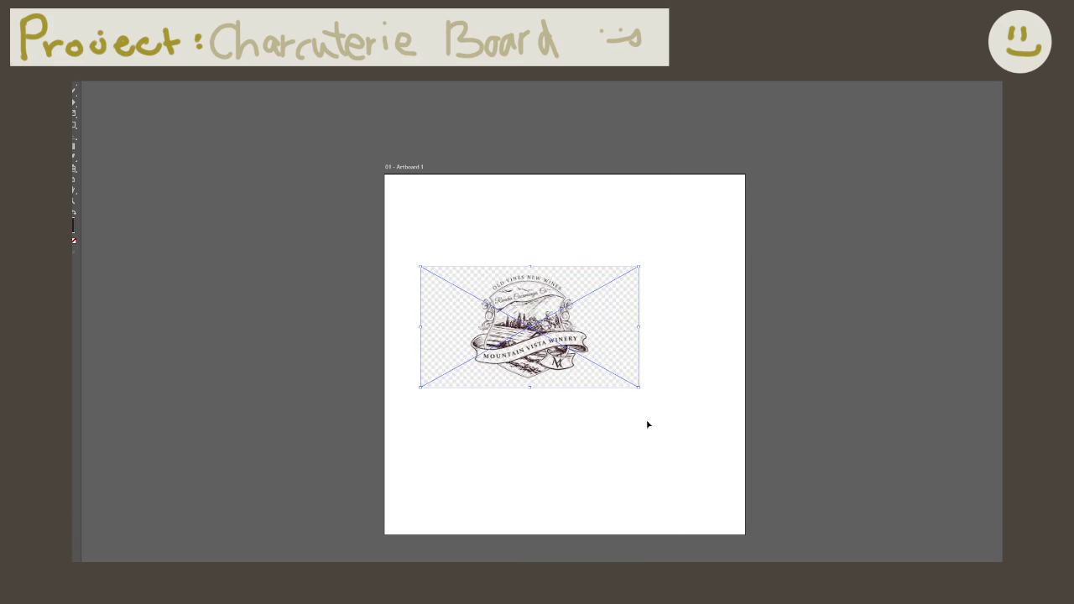
left_click_drag(637, 387, 811, 545)
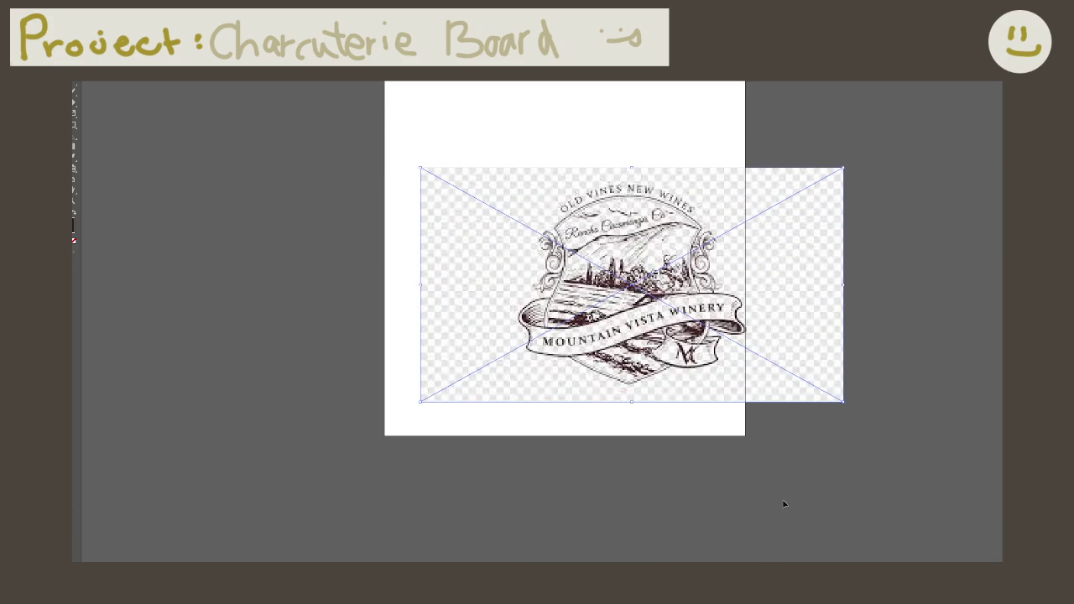
scroll(810, 544, "up", 2)
left_click_drag(643, 443, 544, 352)
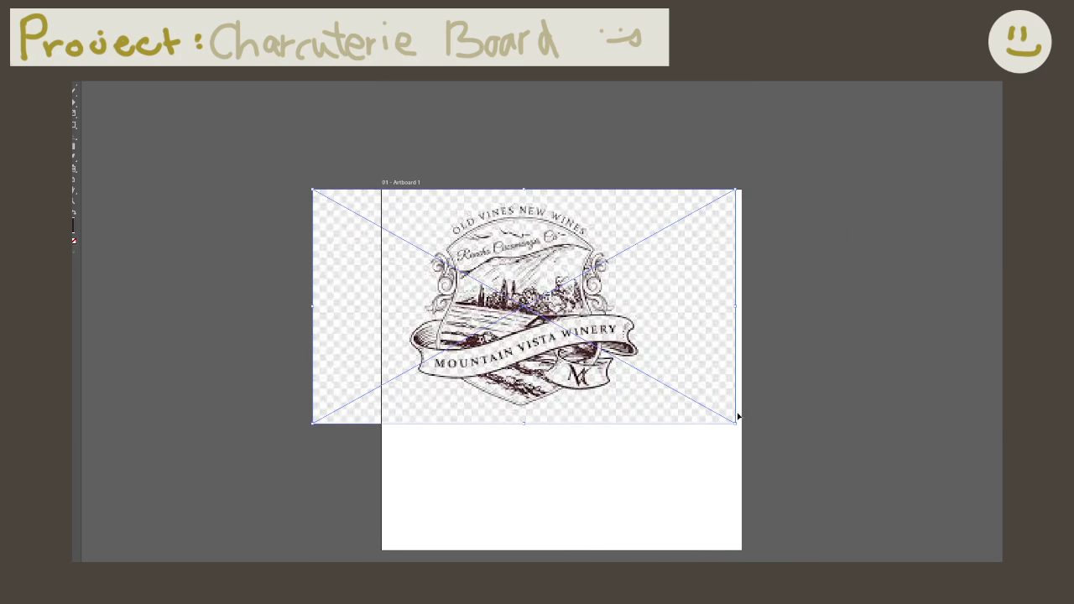
mouse_move(739, 424)
left_mouse_down()
mouse_move(829, 557)
mouse_move(927, 475)
left_mouse_up()
left_click_drag(695, 320, 628, 327)
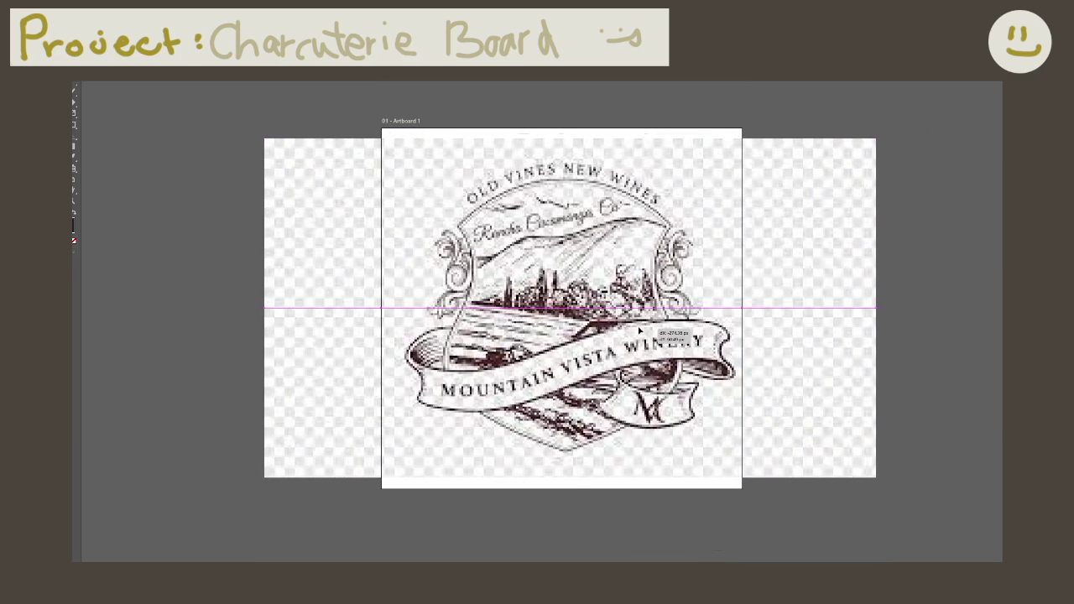
left_click_drag(861, 484, 911, 510)
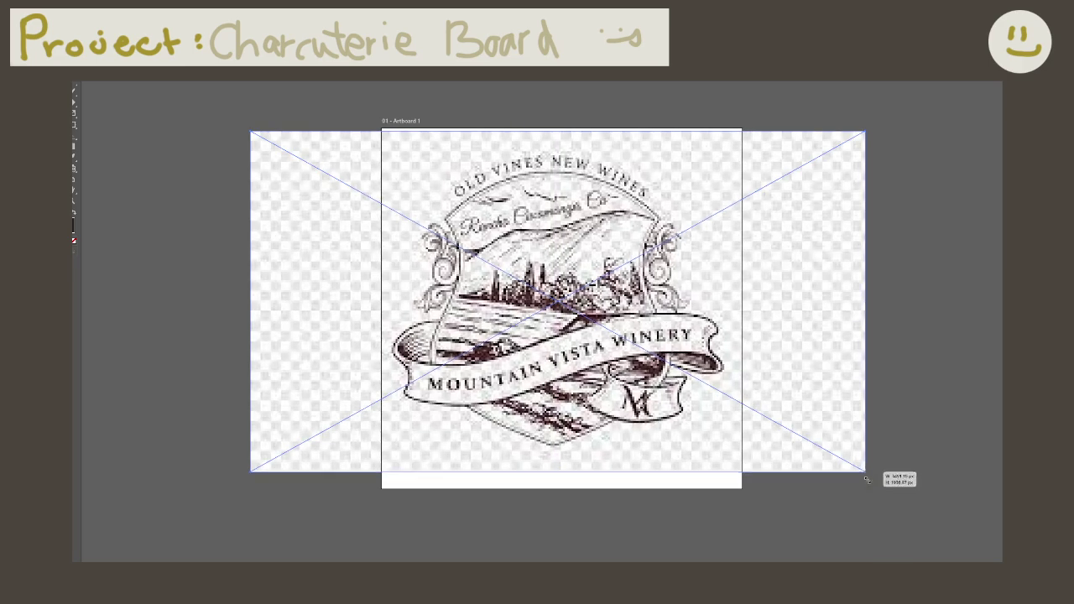
key("shift+Left")
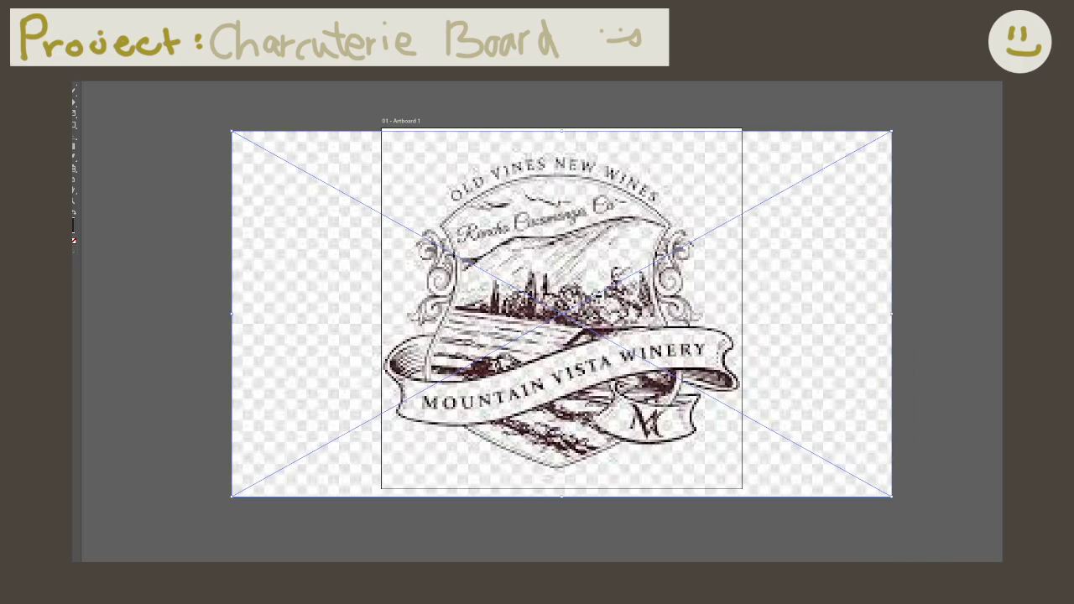
key("shift+Up")
Reselect the winery image, shift it slightly, then delete it.
left_click(910, 199)
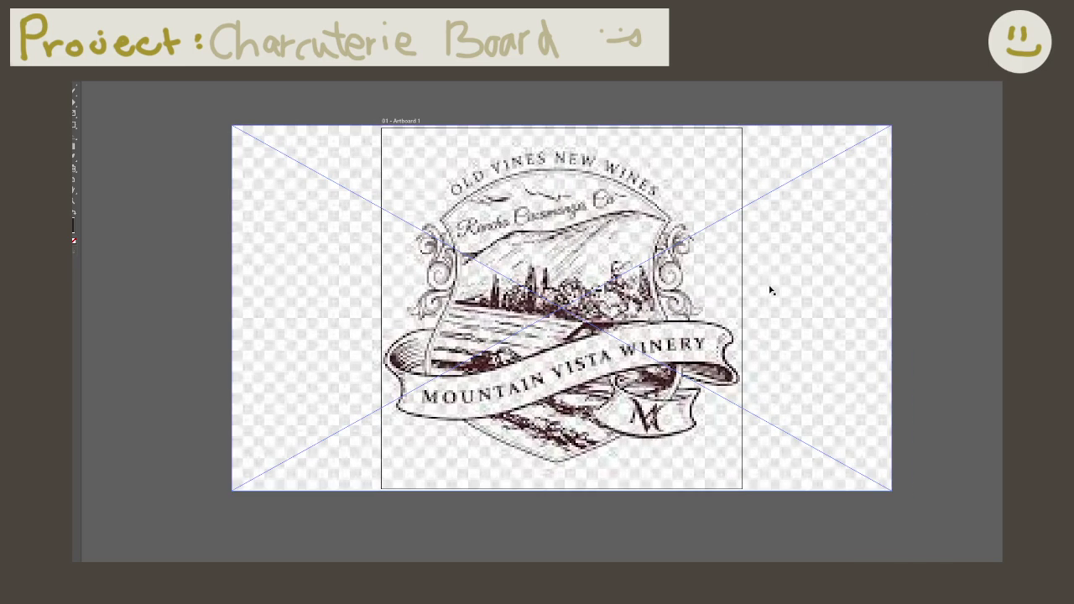
scroll(881, 304, "up", 1)
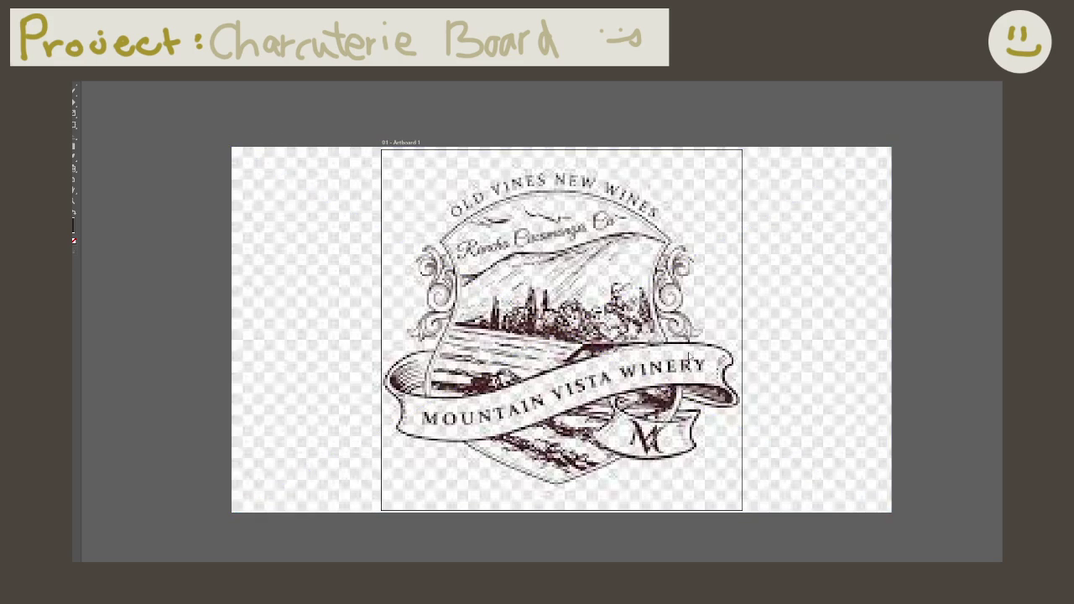
left_click(807, 388)
left_click_drag(807, 389, 820, 364)
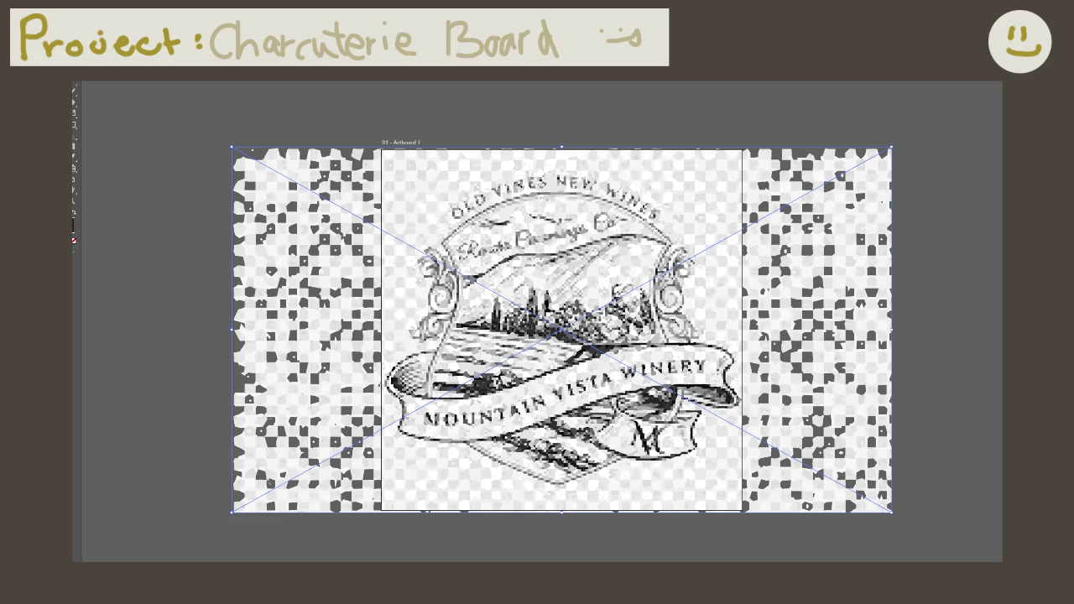
key("Delete")
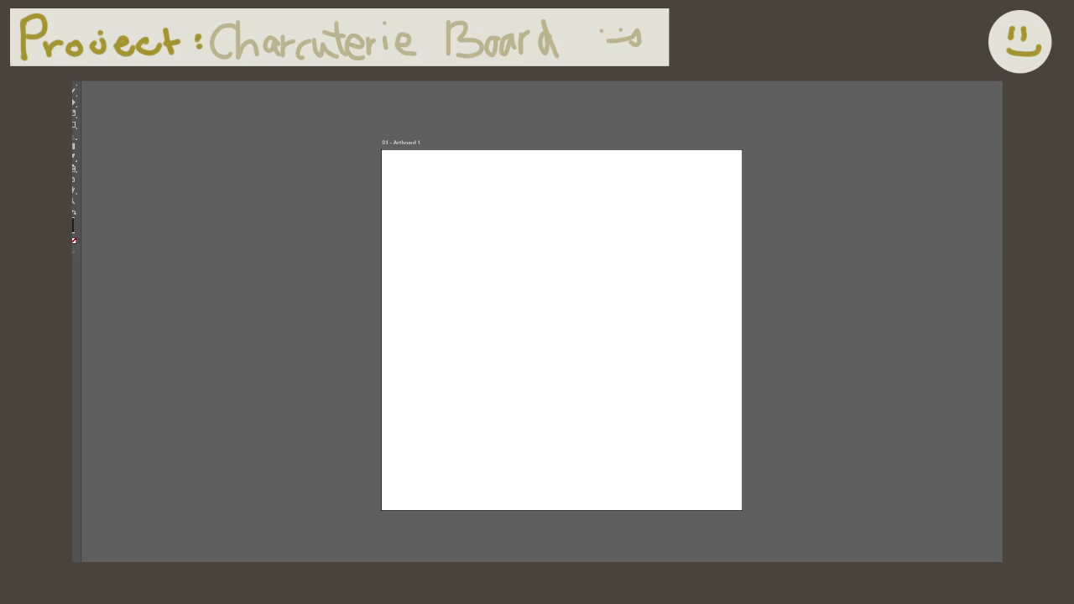
Reset default fill and stroke colours and paste a small line of text at the artboard centre.
key("d")
key("ctrl+v")
Delete the pasted line of text from the artboard.
left_click(453, 268)
left_click_drag(657, 385, 473, 256)
key("Delete")
Paste the six bottle labels and scale them from the top-left corner to fill the artboard.
key("ctrl+v")
left_click_drag(572, 376, 448, 241)
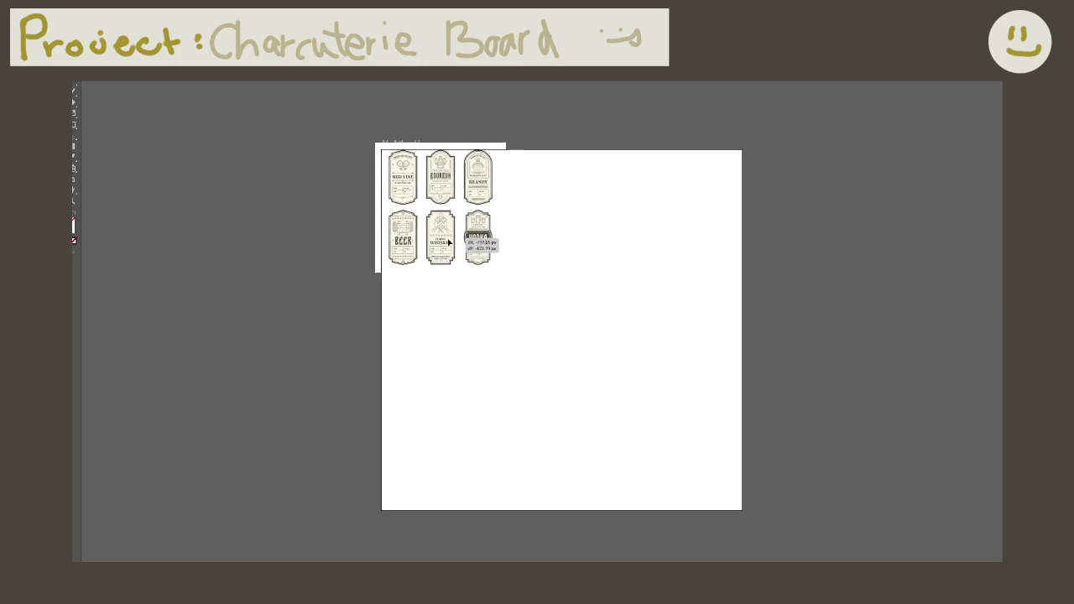
left_click_drag(509, 285, 701, 489)
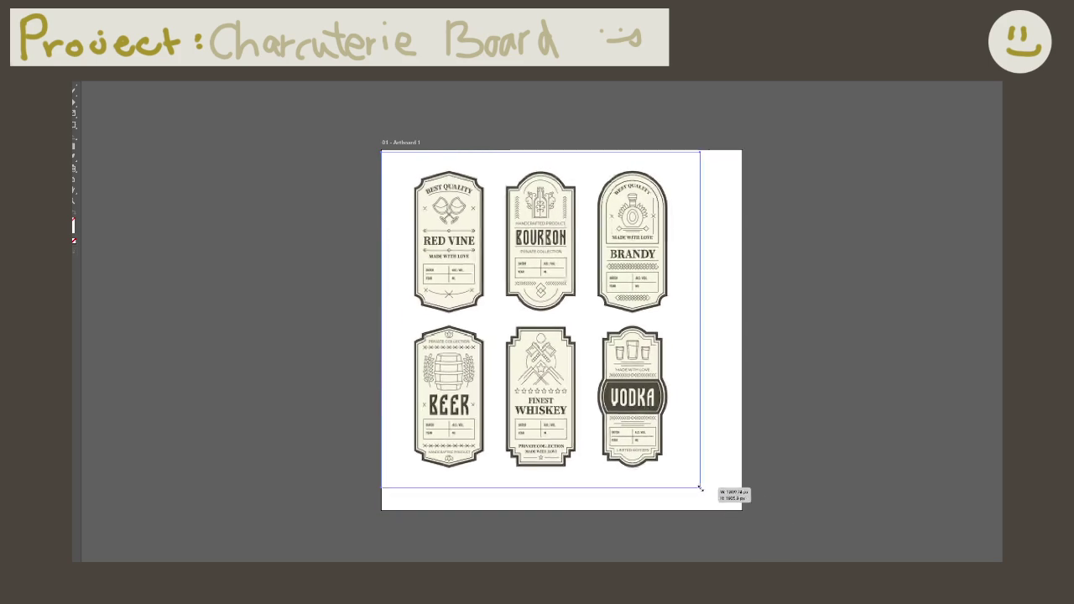
mouse_move(702, 488)
left_mouse_down()
mouse_move(740, 509)
mouse_move(740, 522)
left_mouse_up()
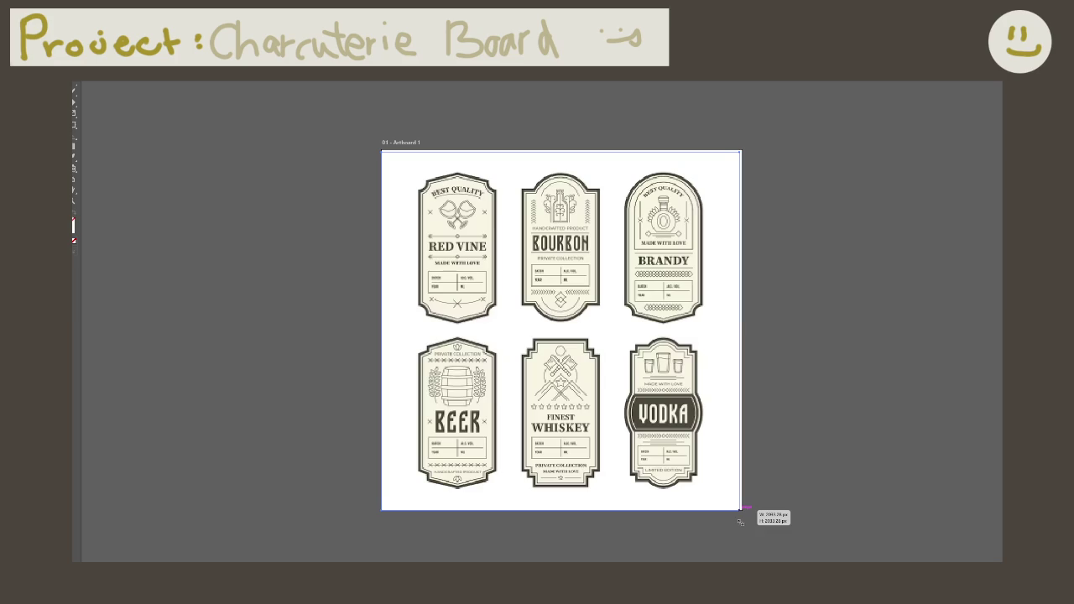
left_click_drag(709, 487, 709, 488)
key("Up")
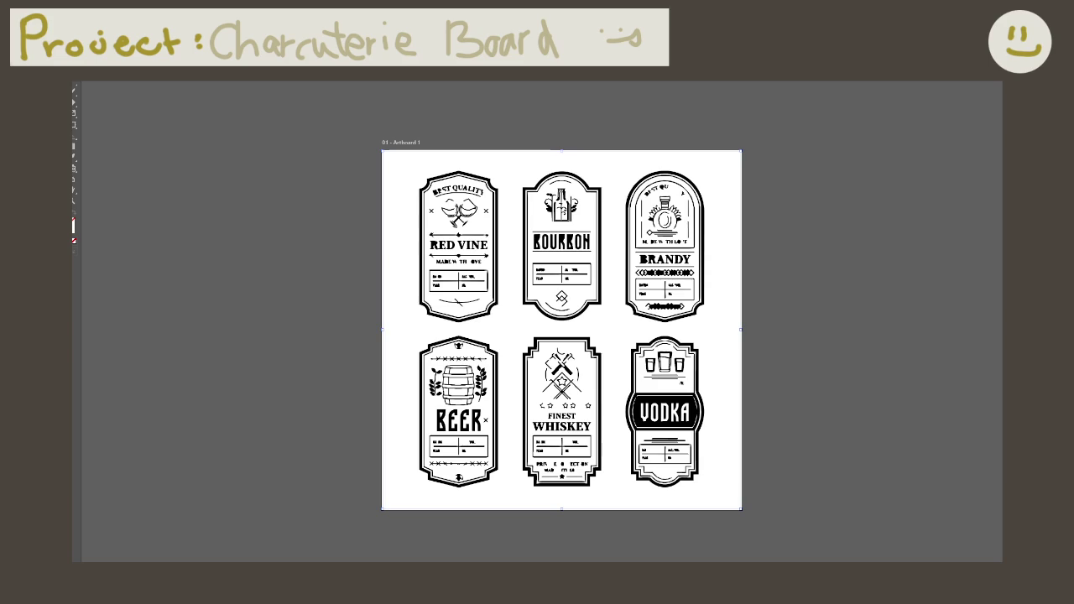
Zoom in on the traced label artwork to inspect the lost detail.
scroll(545, 254, "up", 2)
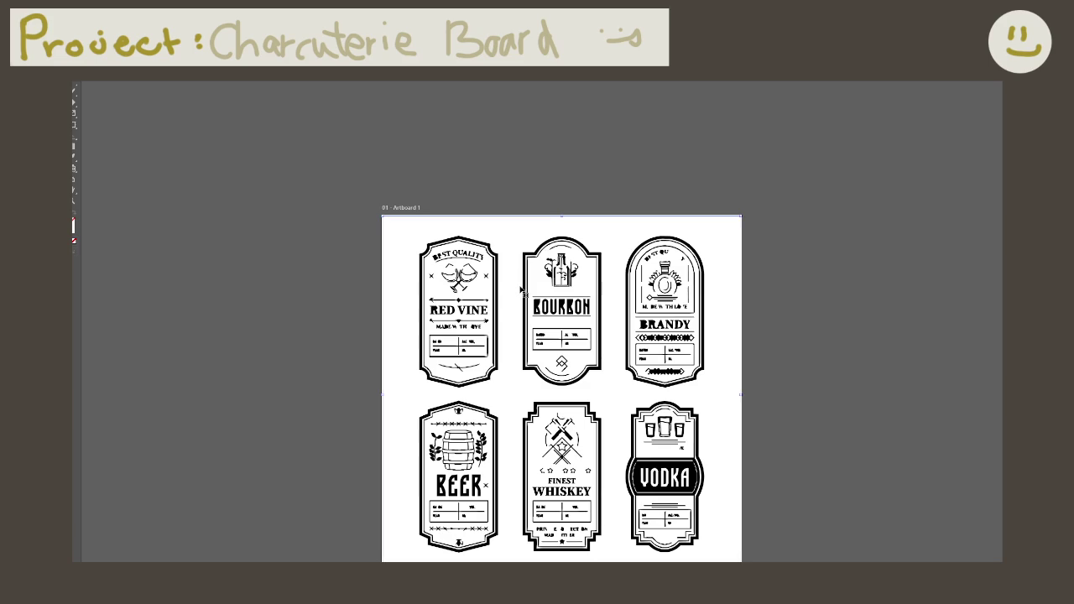
scroll(397, 298, "up", 1)
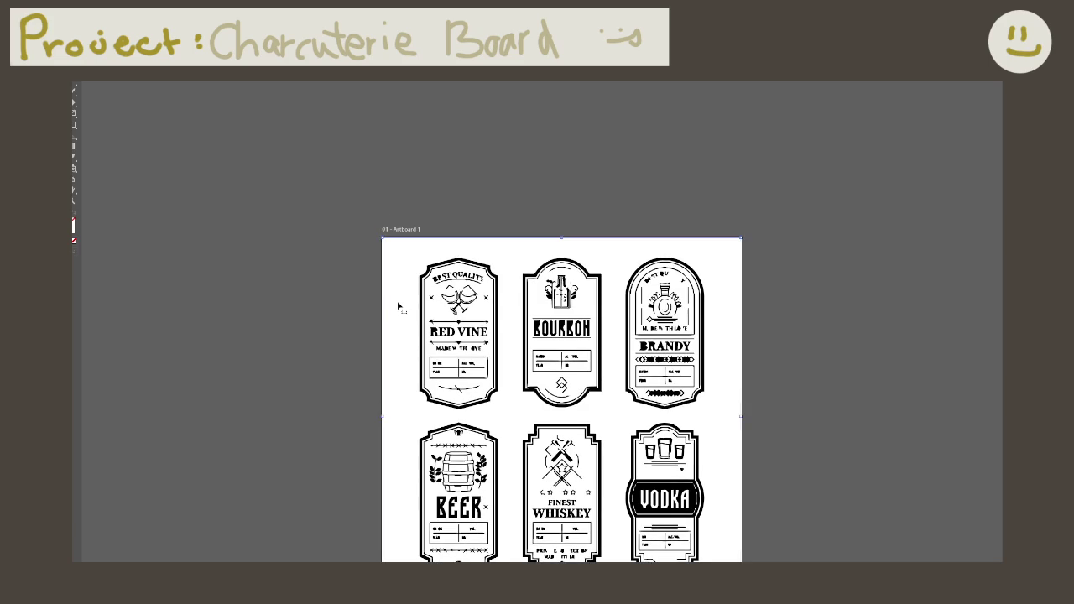
scroll(405, 317, "up", 1, "alt")
scroll(403, 314, "up", 1, "alt")
scroll(403, 314, "up", 3, "alt")
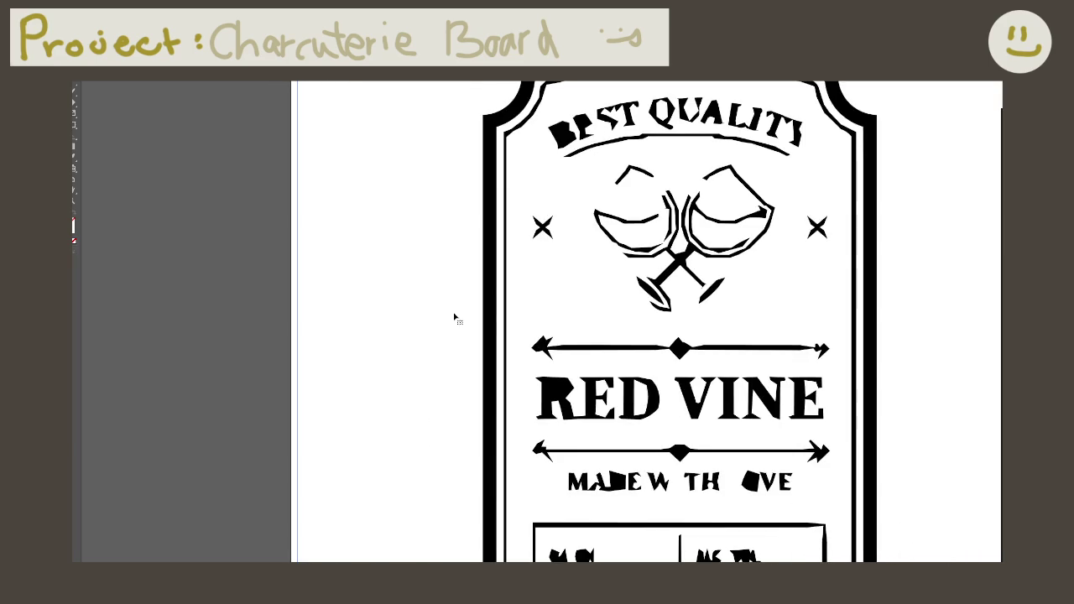
scroll(453, 313, "down", 2, "alt")
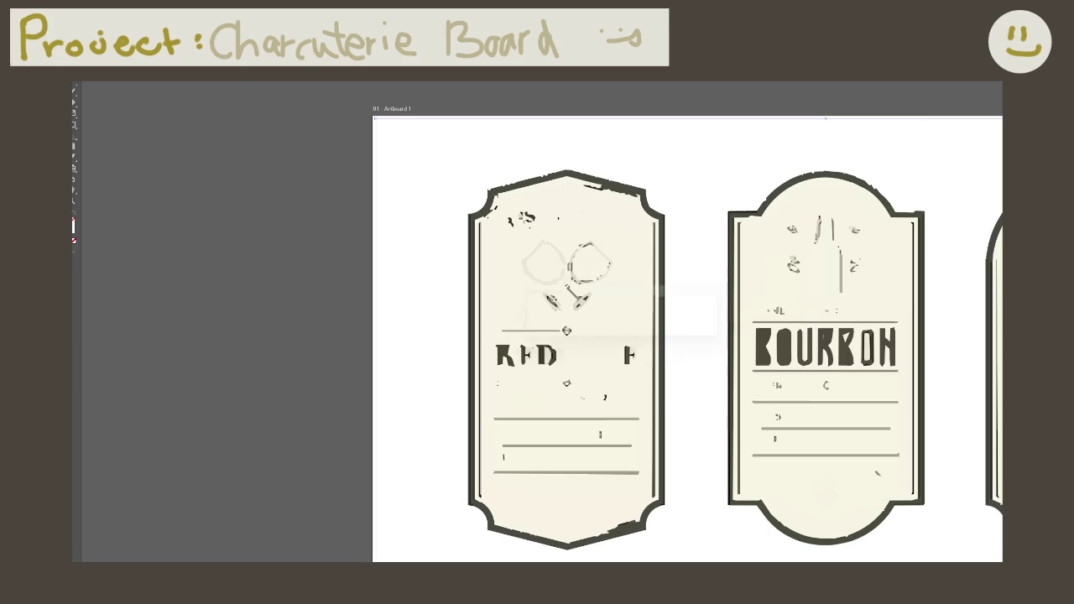
Close the label document, discarding unsaved changes.
key("ctrl+w")
left_click(668, 329)
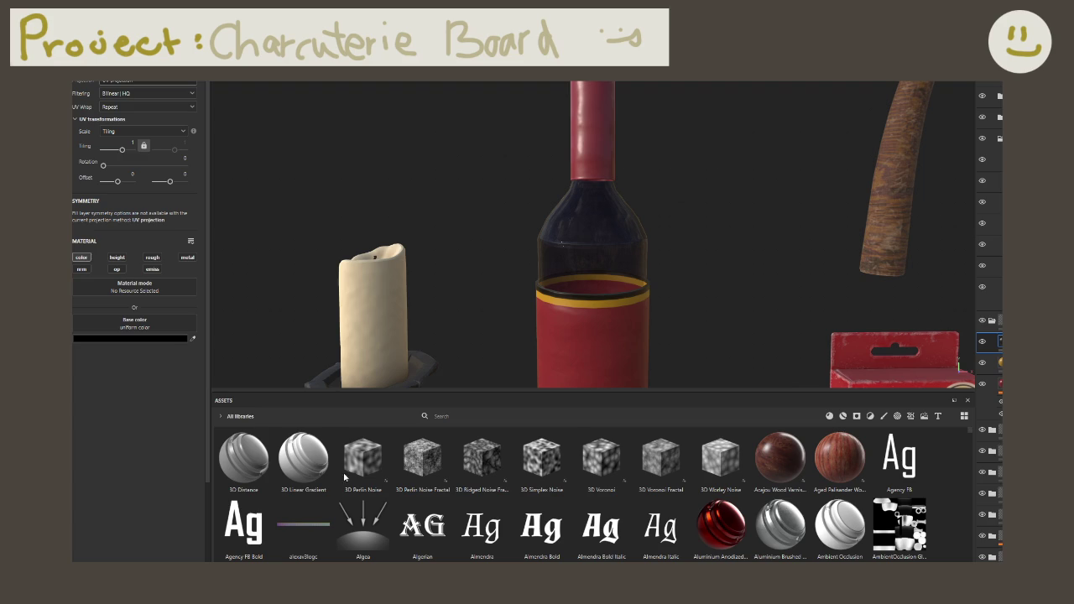
scroll(638, 315, "down", 3)
scroll(546, 312, "down", 2)
scroll(688, 252, "up", 3)
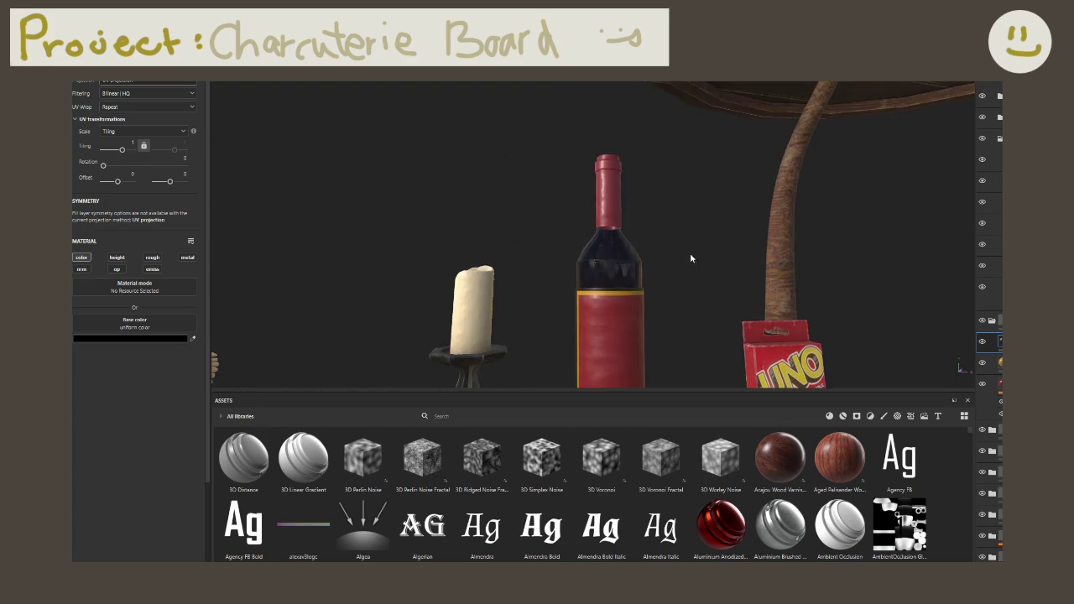
scroll(644, 227, "up", 2)
scroll(644, 227, "down", 2)
scroll(741, 245, "up", 2)
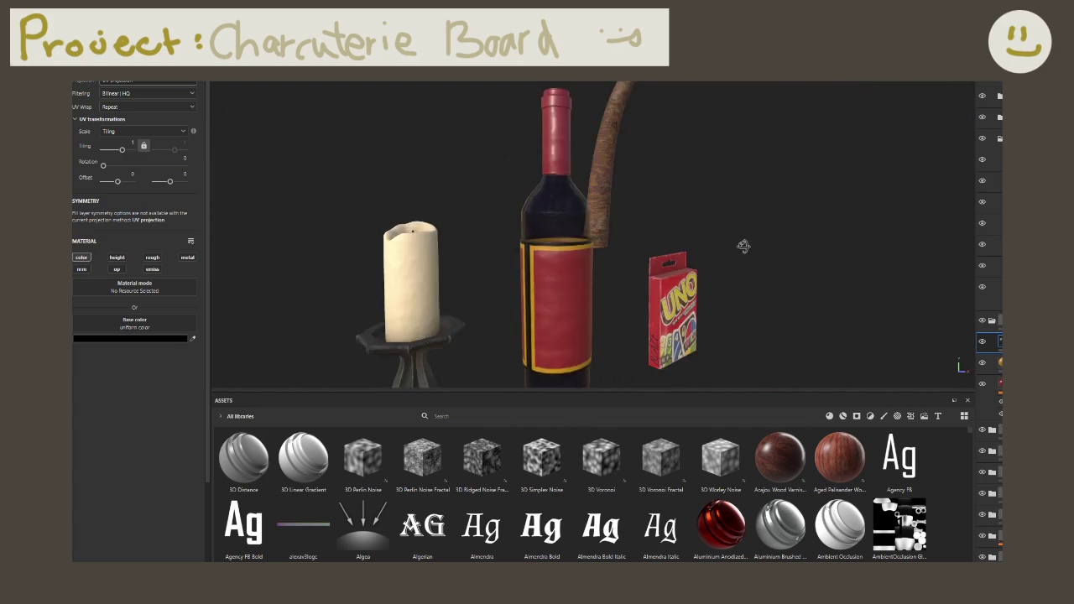
left_click_drag(741, 244, 474, 247, "alt")
scroll(474, 248, "up", 3)
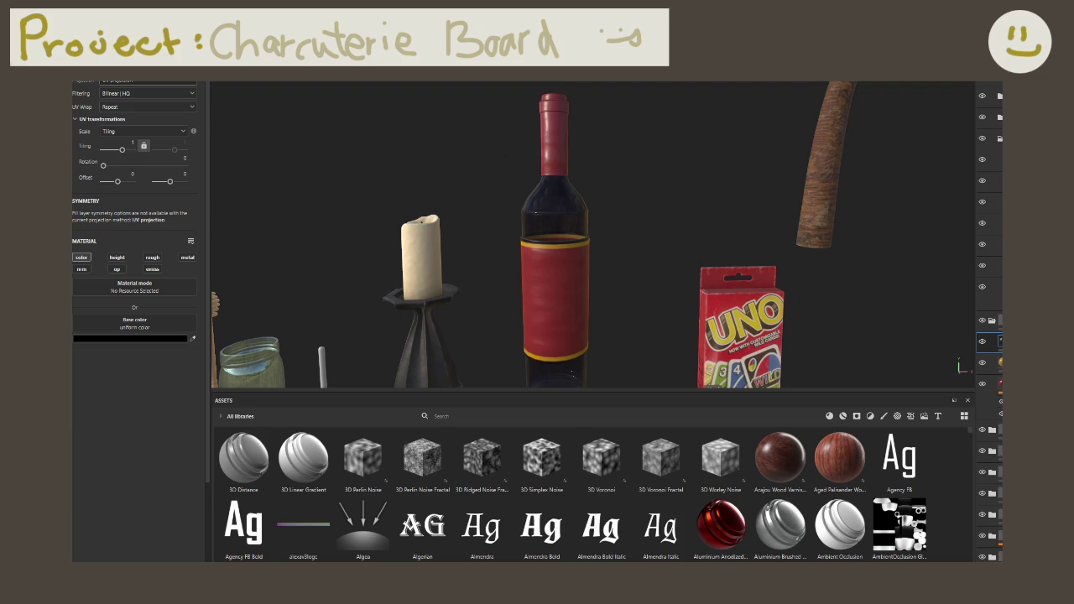
left_click_drag(520, 532, 579, 546)
Import Red Wine Label.png with its usage set to texture.
left_click(731, 225)
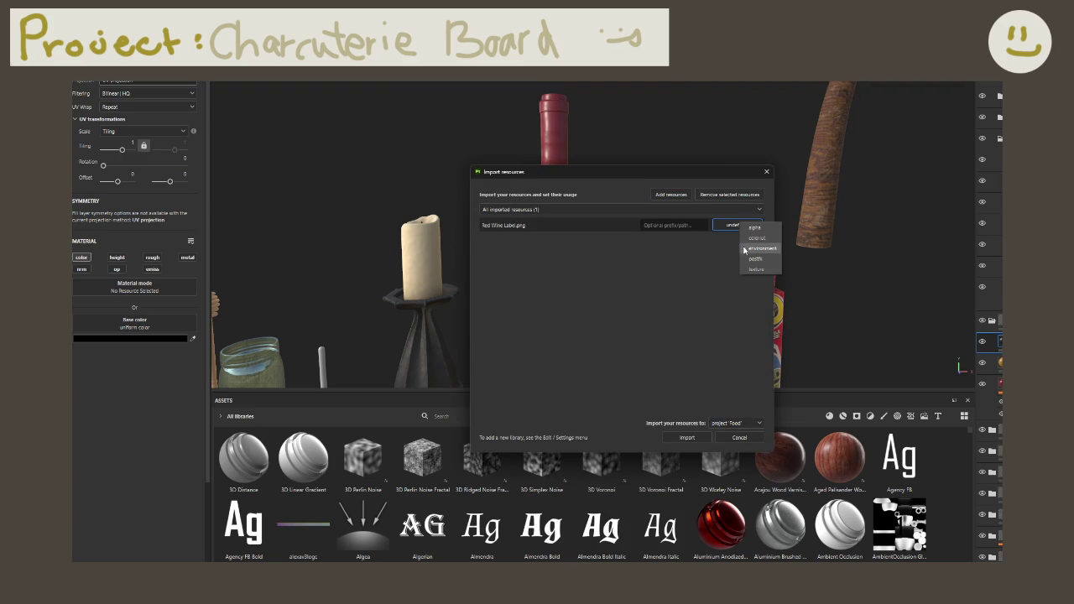
left_click(755, 269)
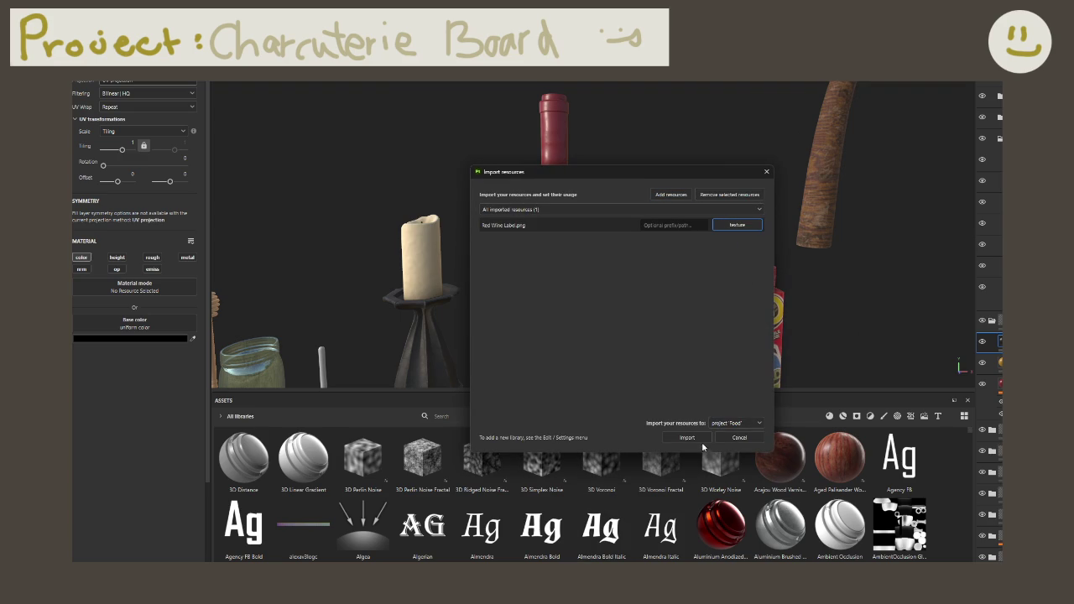
left_click(698, 438)
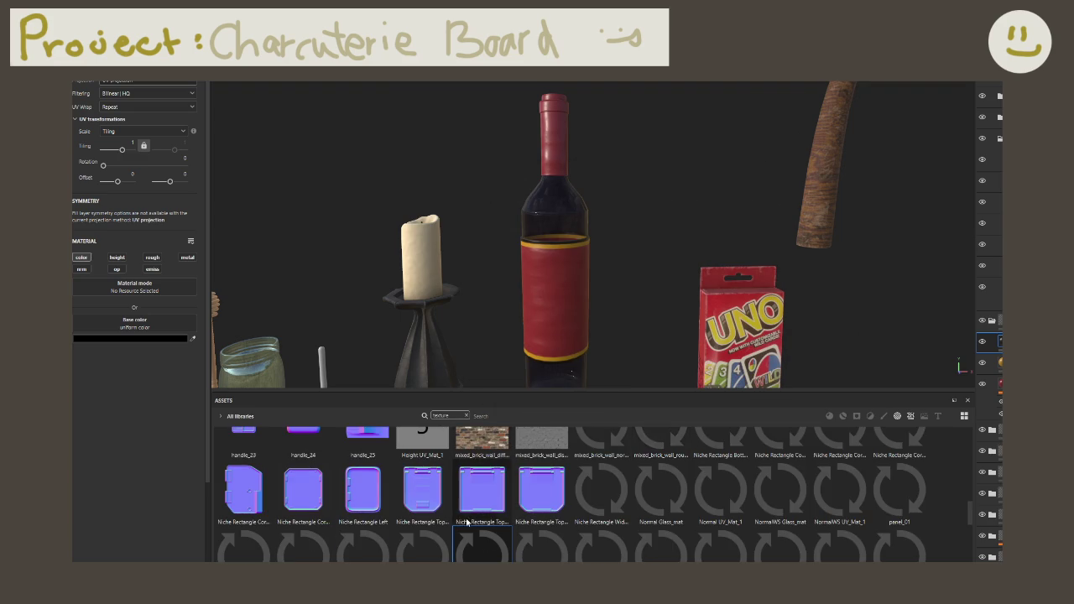
Try dropping the label onto the bottle, then search assets for 'slices' and clear the texture filter.
mouse_move(481, 545)
left_mouse_down()
mouse_move(544, 300)
mouse_move(554, 302)
left_mouse_up()
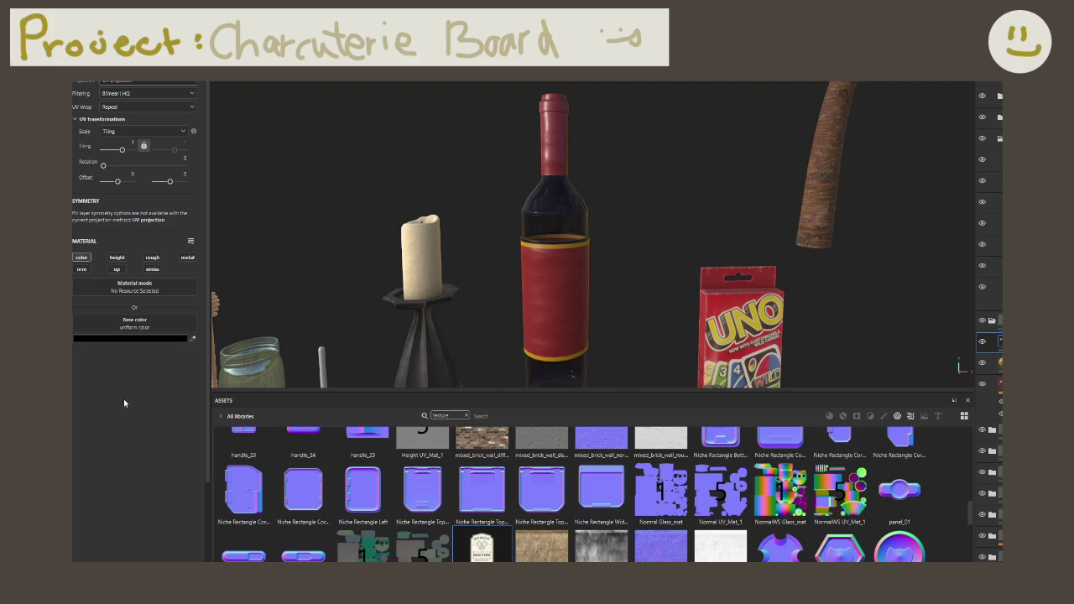
type("slices")
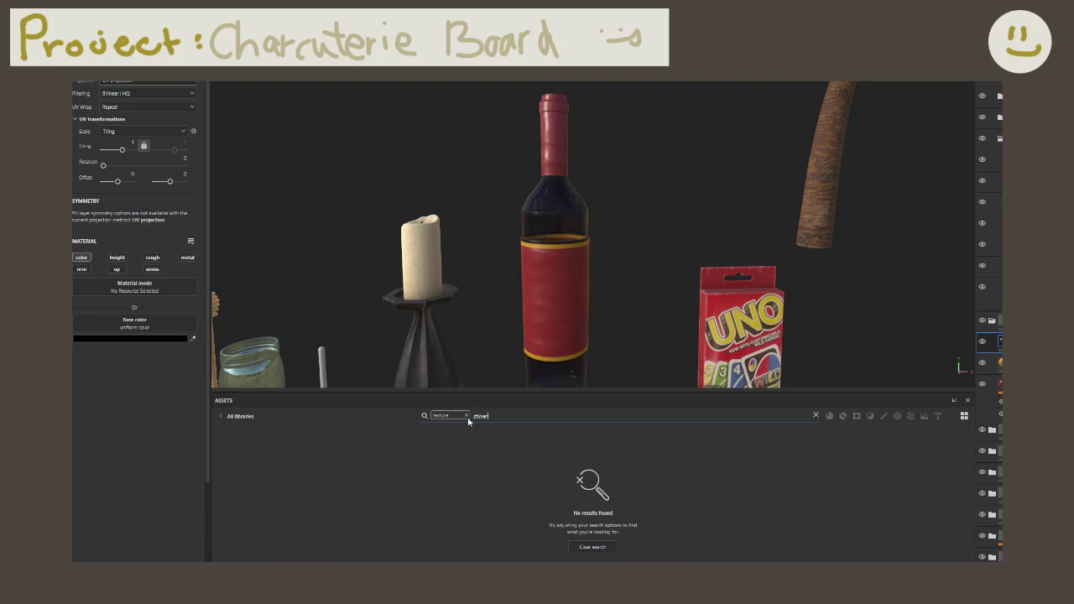
left_click(467, 415)
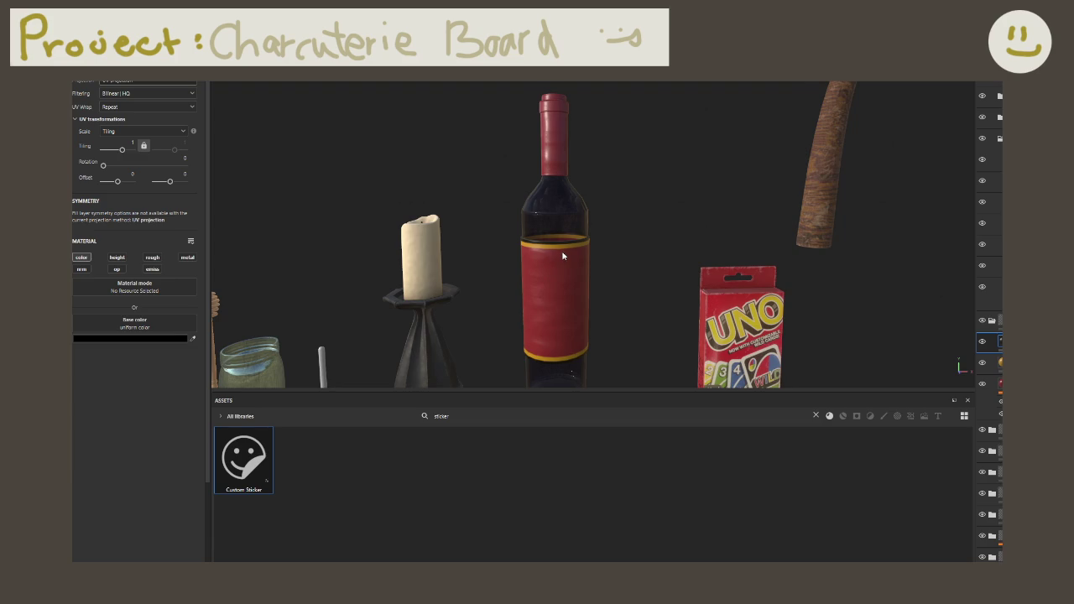
Drop a Custom Sticker on the bottle, then delete the unwanted sticker layer.
scroll(563, 255, "up", 2)
scroll(523, 309, "down", 1)
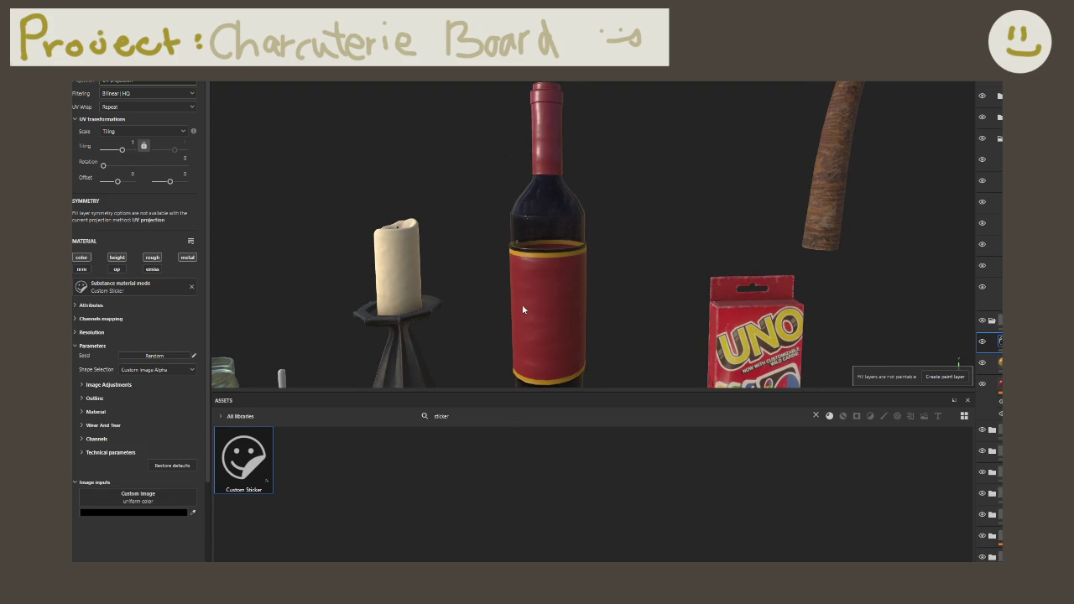
left_click_drag(255, 446, 532, 312)
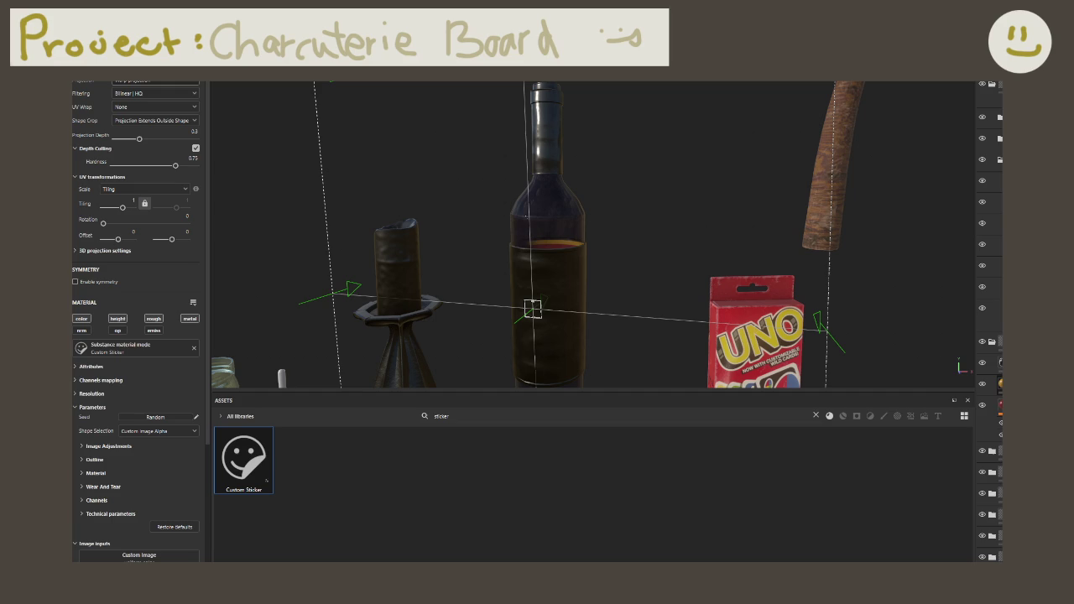
left_click(998, 363)
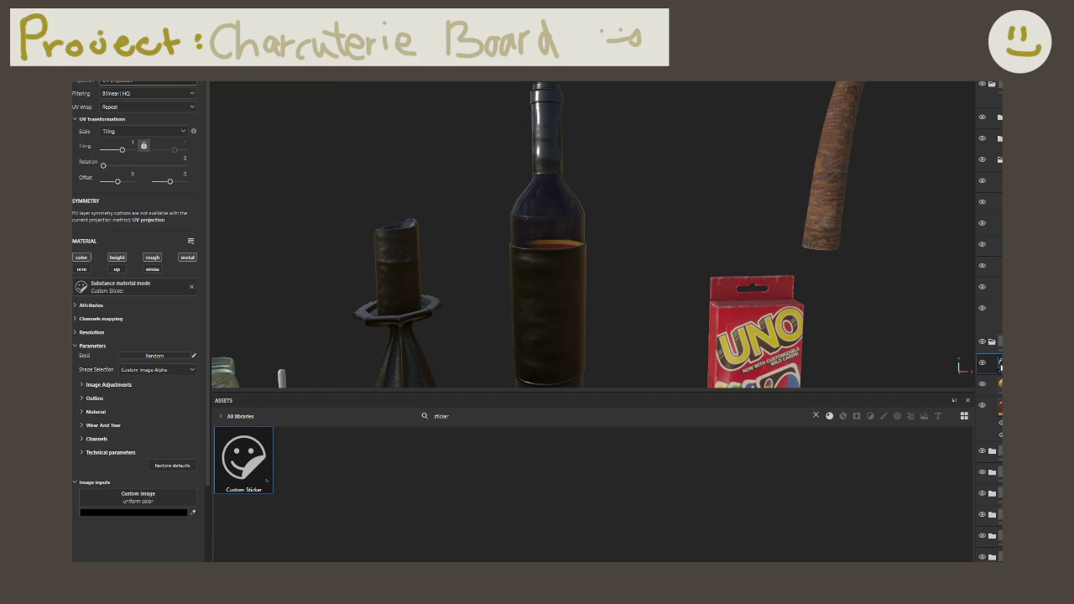
key("Delete")
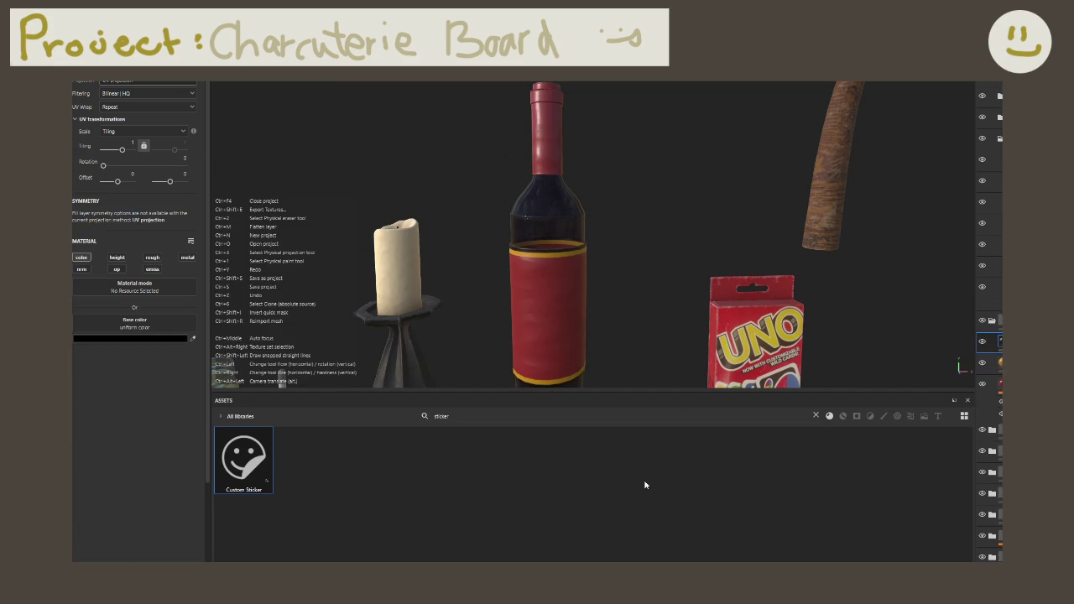
Reapply the Custom Sticker to the bottle and set its image to the Red Wine label.
left_click_drag(363, 427, 546, 316)
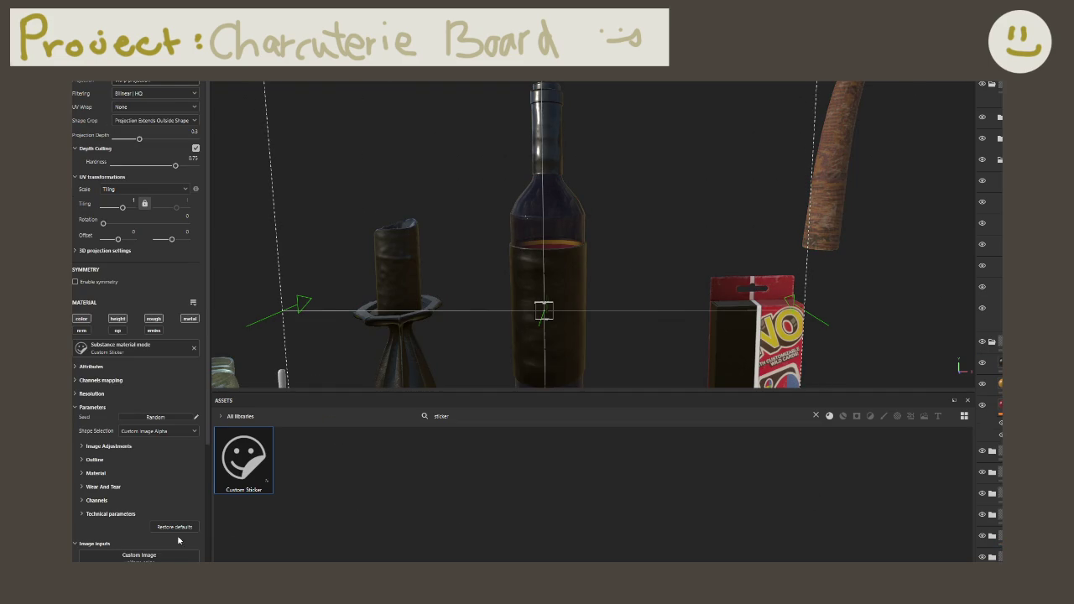
left_click(164, 556)
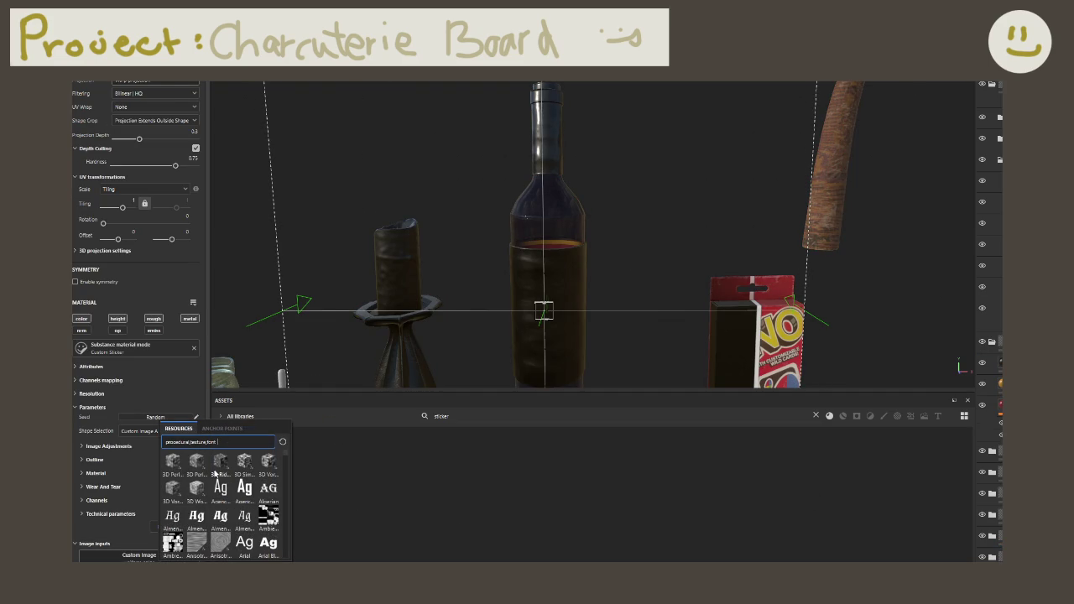
type("red se")
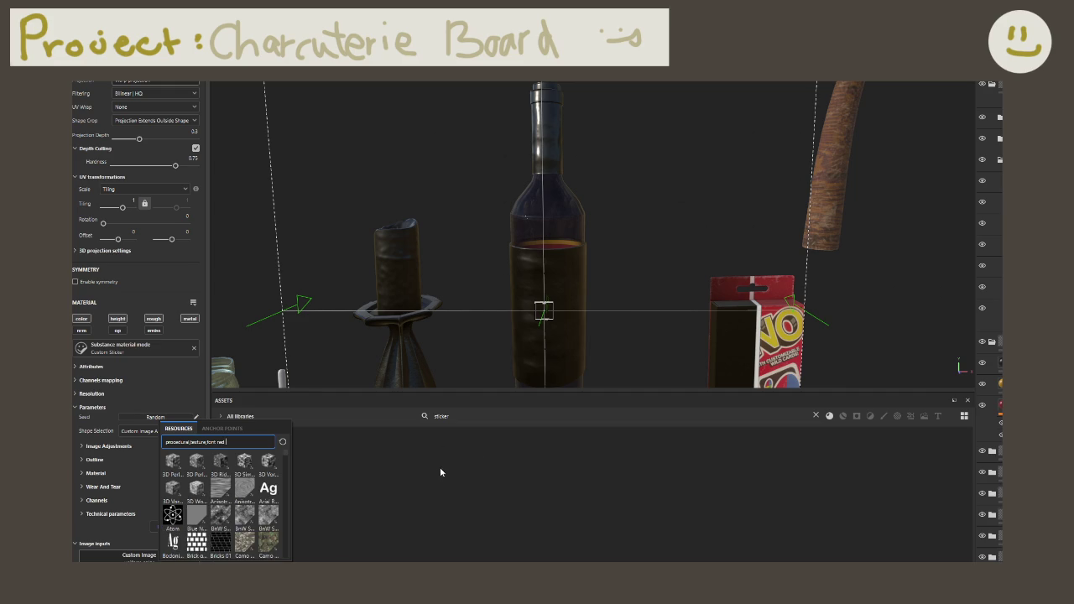
type("ne")
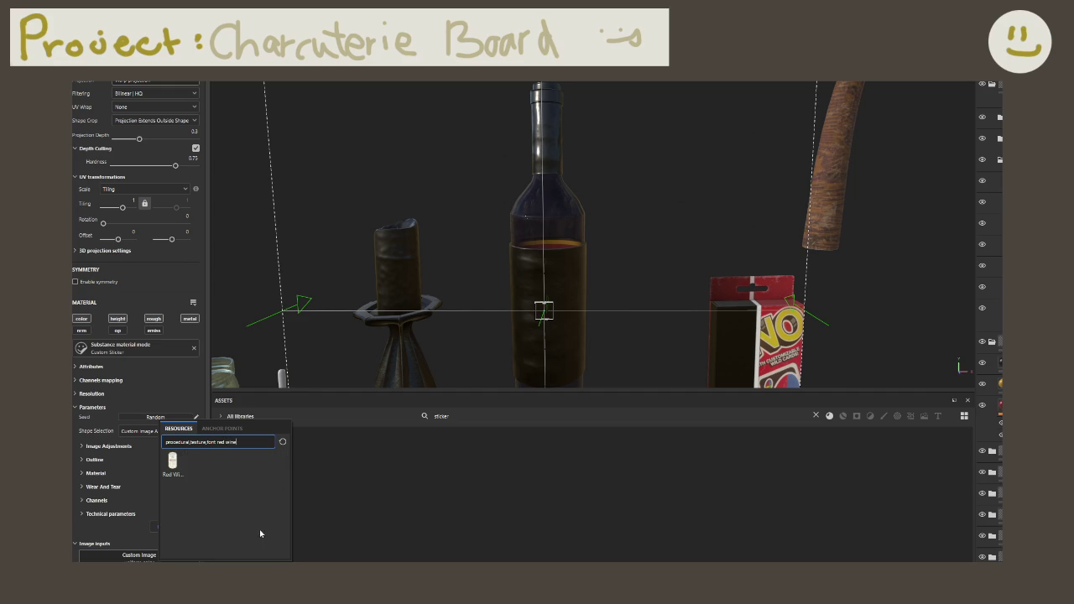
left_click(174, 468)
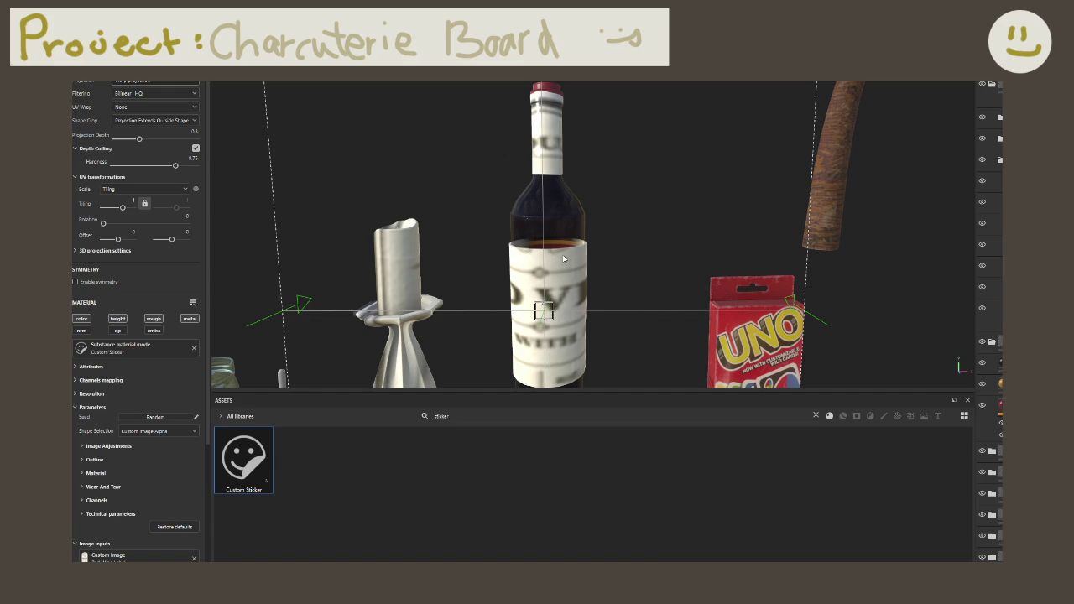
Shrink and stretch the label projection box so more red bottle shows around the sticker.
middle_click_drag(575, 286, 593, 219, "alt")
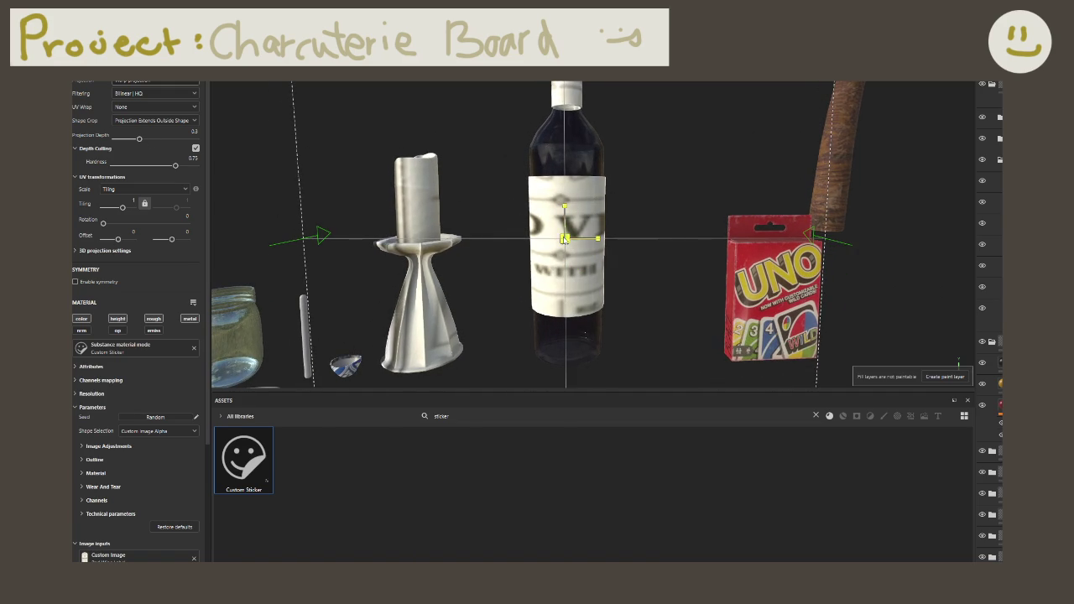
left_click_drag(559, 240, 337, 132)
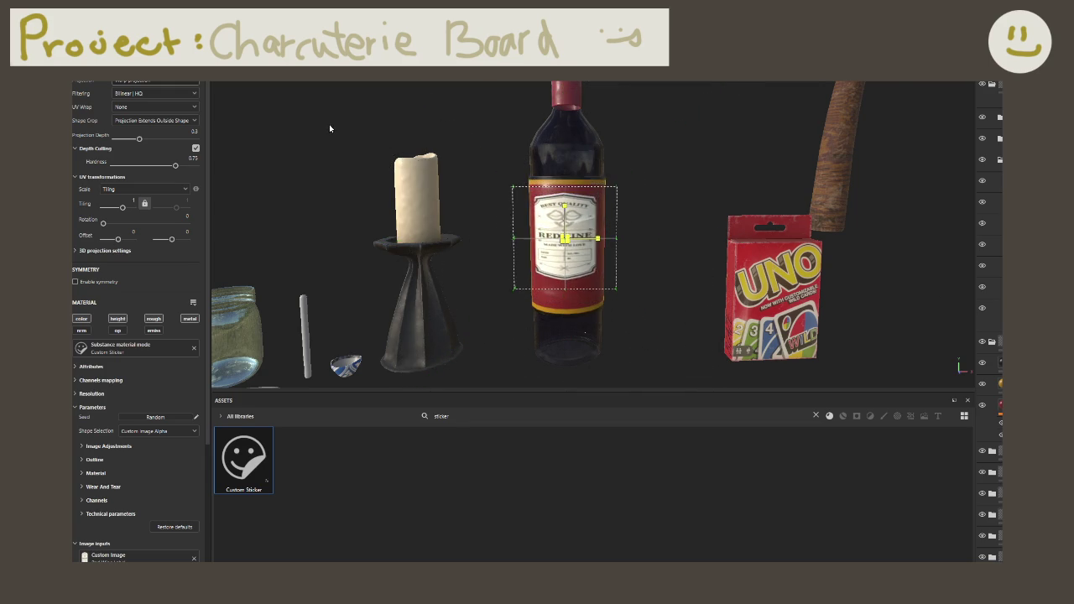
scroll(601, 223, "up", 1)
scroll(601, 223, "up", 2)
scroll(601, 223, "up", 2)
scroll(601, 223, "up", 1)
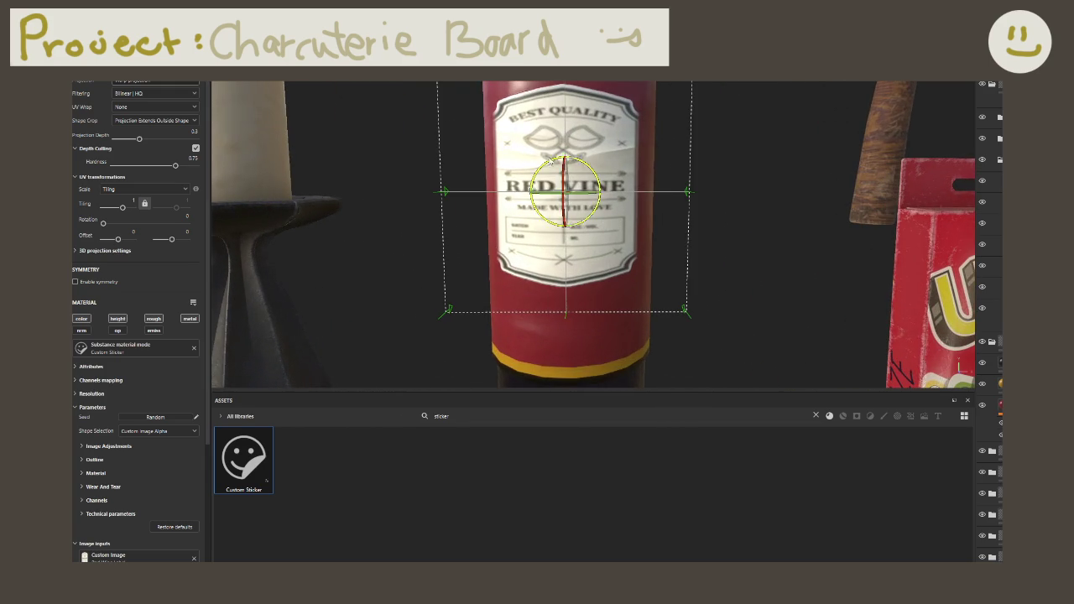
left_click_drag(562, 154, 575, 200)
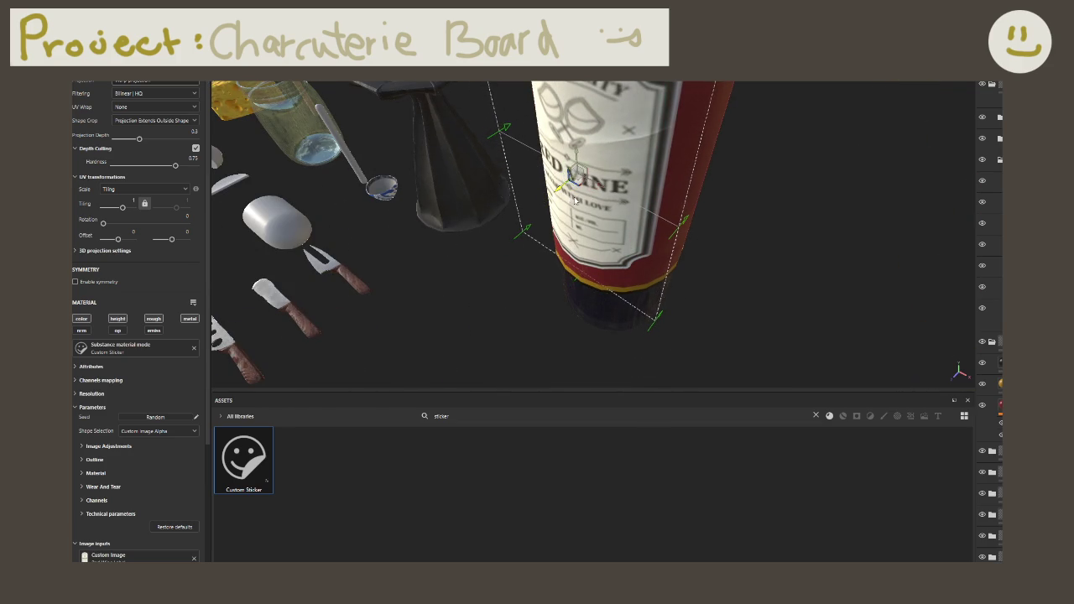
mouse_move(574, 200)
left_mouse_down("alt")
mouse_move(631, 189)
mouse_move(685, 270)
left_mouse_up("alt")
left_click_drag(569, 280, 554, 237)
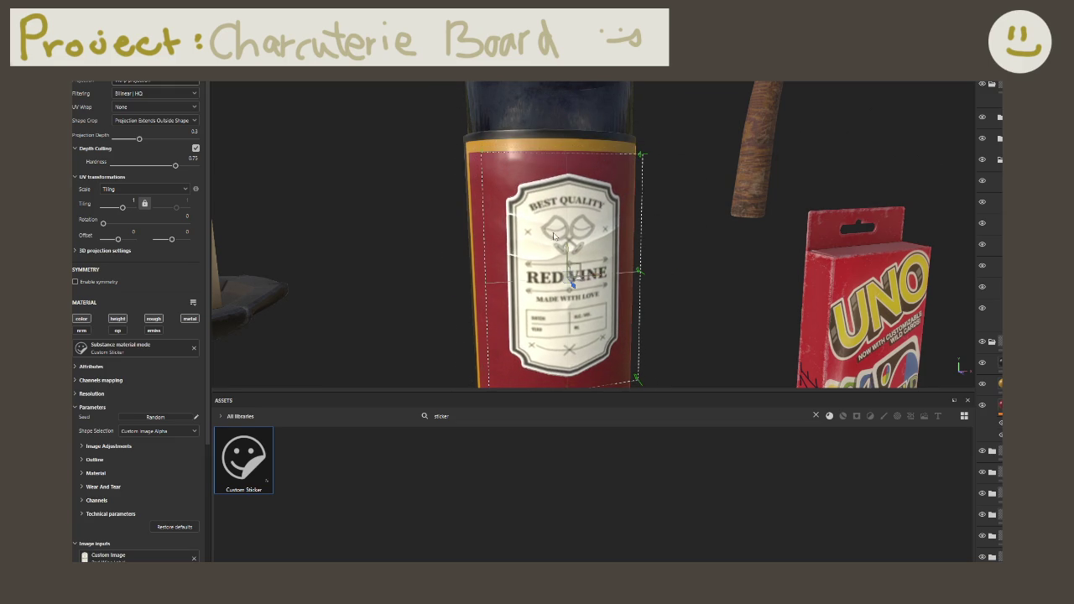
mouse_move(567, 250)
left_mouse_down("alt")
mouse_move(679, 277)
mouse_move(813, 262)
mouse_move(568, 271)
mouse_move(728, 241)
mouse_move(661, 200)
mouse_move(666, 265)
mouse_move(587, 259)
left_mouse_up("alt")
scroll(727, 240, "down", 3)
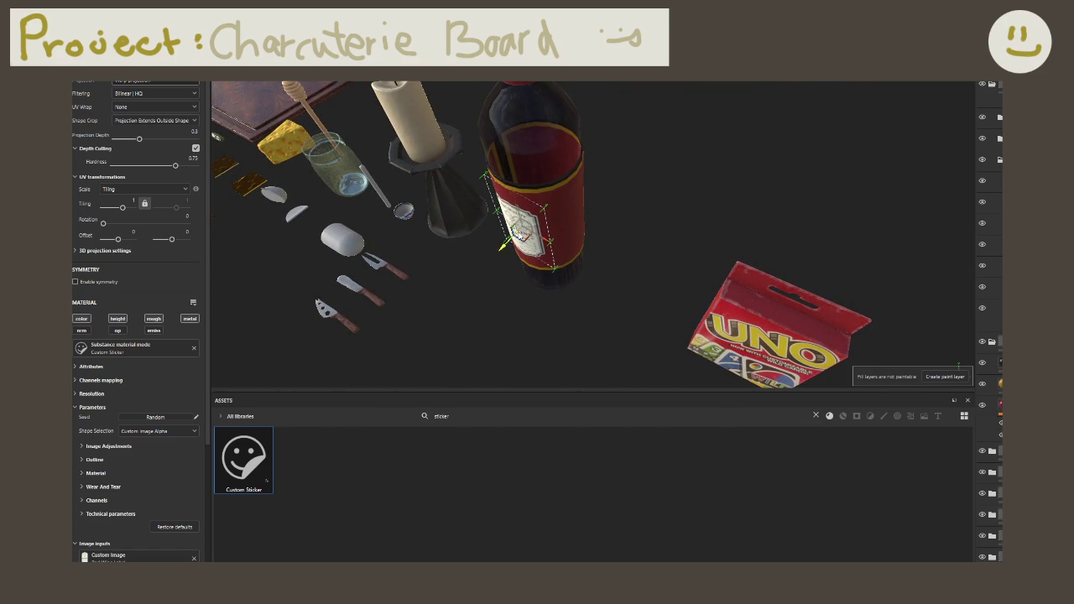
Rotate the sticker projection to face the bottle's front, enlarge it slightly, and show Image Adjustments.
left_click(567, 220)
scroll(557, 226, "up", 3)
scroll(533, 232, "up", 3)
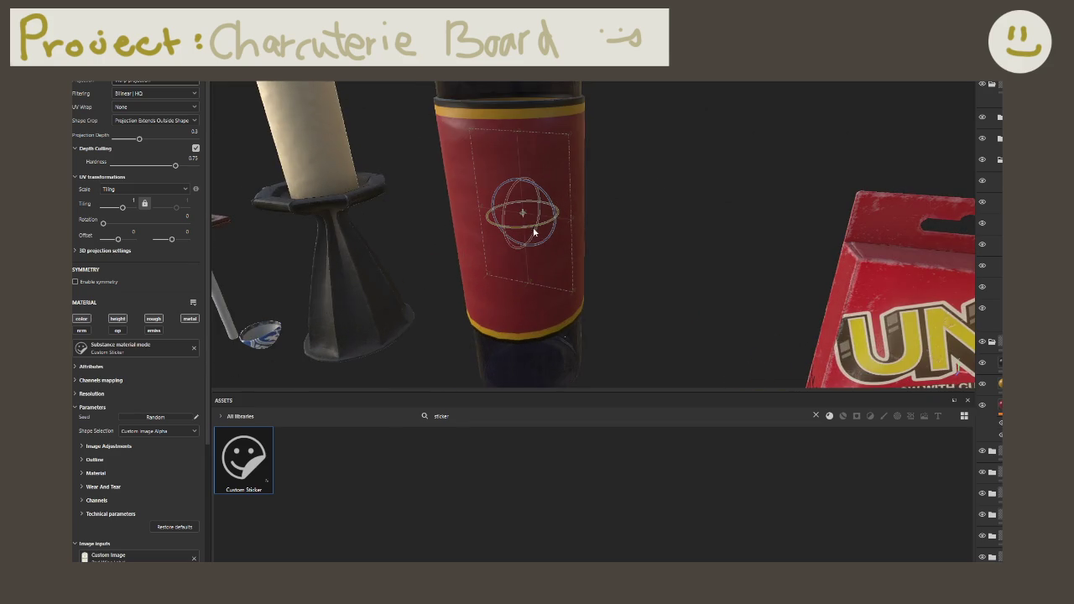
mouse_move(612, 220)
left_mouse_down()
mouse_move(633, 244)
mouse_move(604, 251)
left_mouse_up()
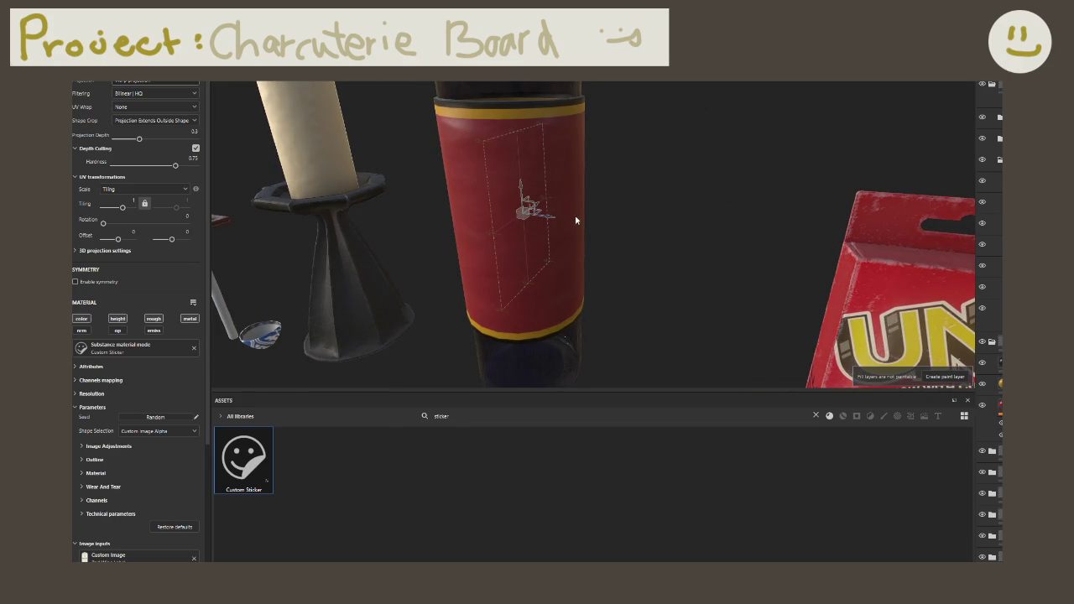
left_click_drag(548, 219, 597, 242)
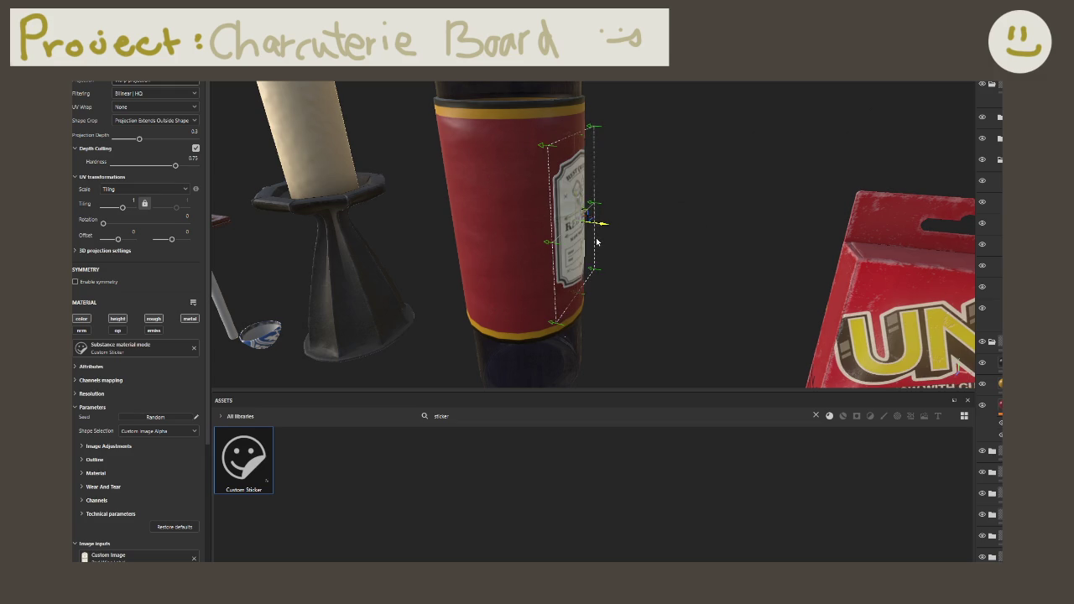
key("f")
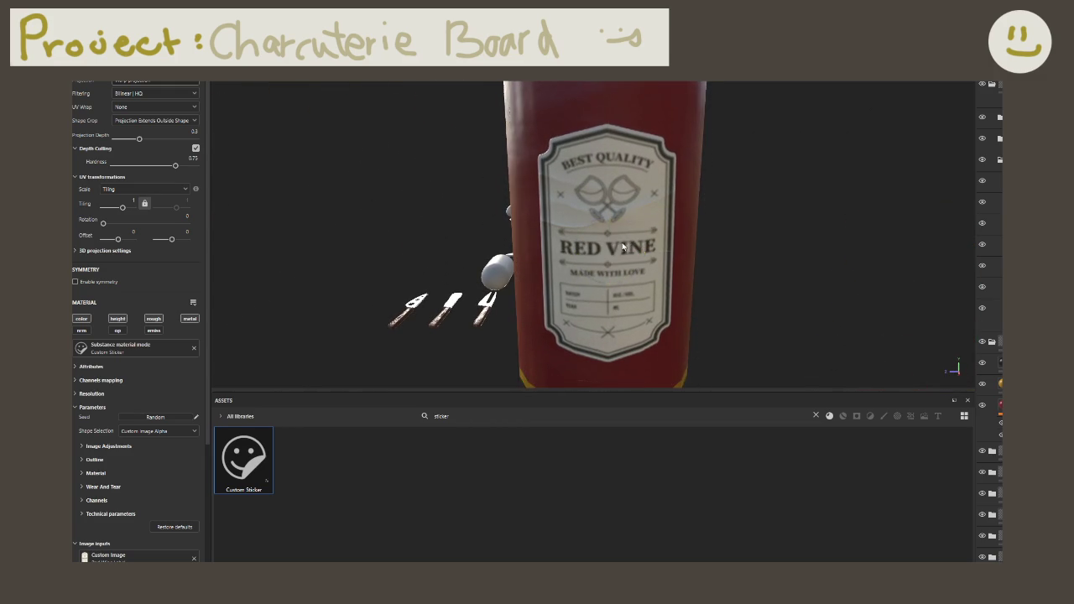
mouse_move(619, 254)
left_mouse_down()
mouse_move(702, 286)
mouse_move(671, 266)
left_mouse_up()
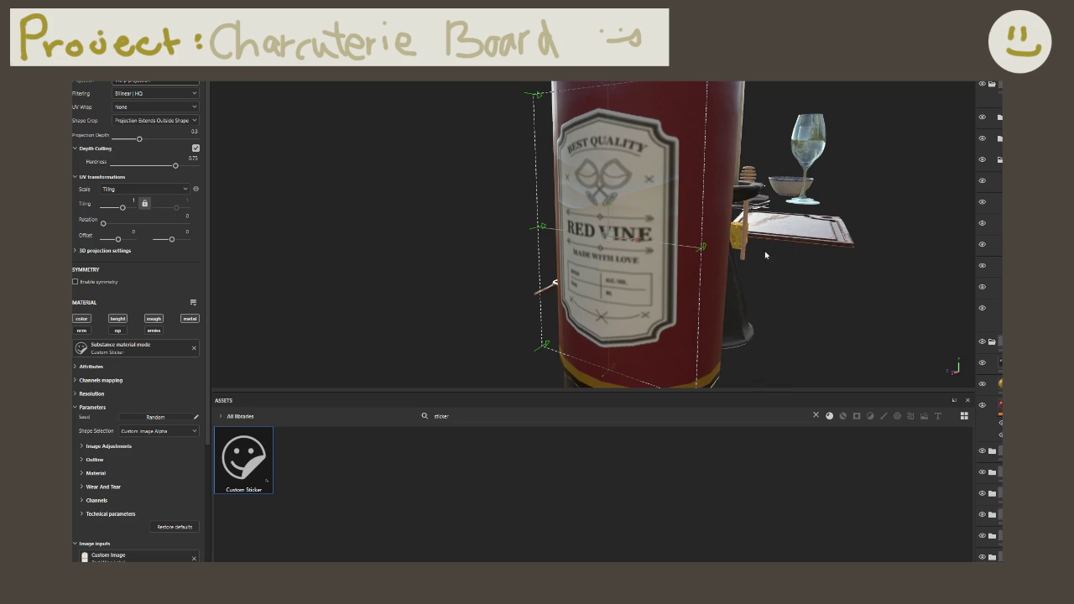
left_click(131, 447)
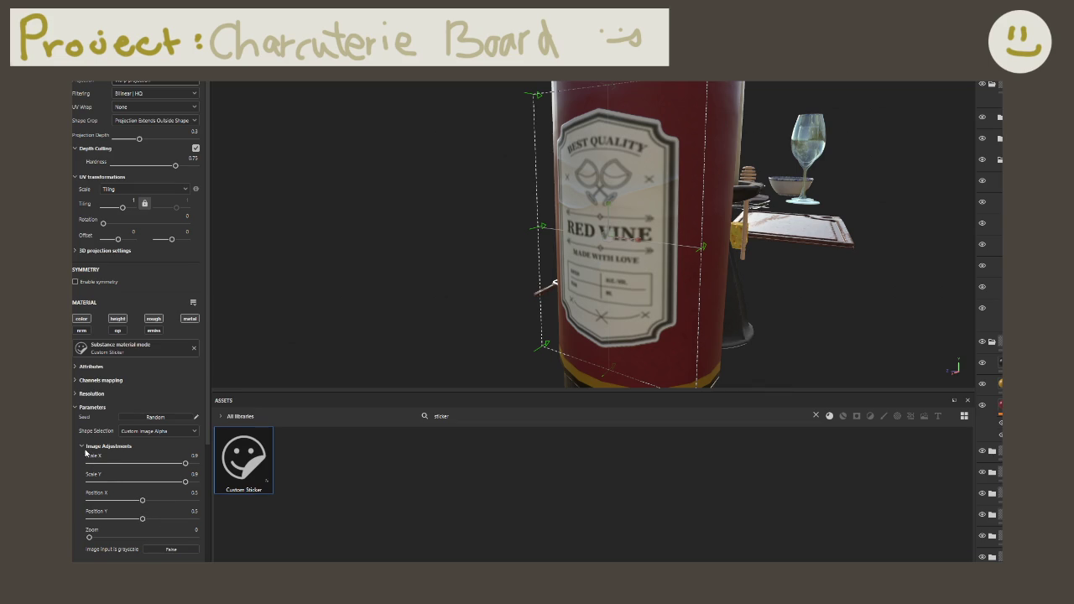
Try the sticker image as greyscale, revert to full colour, then show the outline settings.
left_click(177, 550)
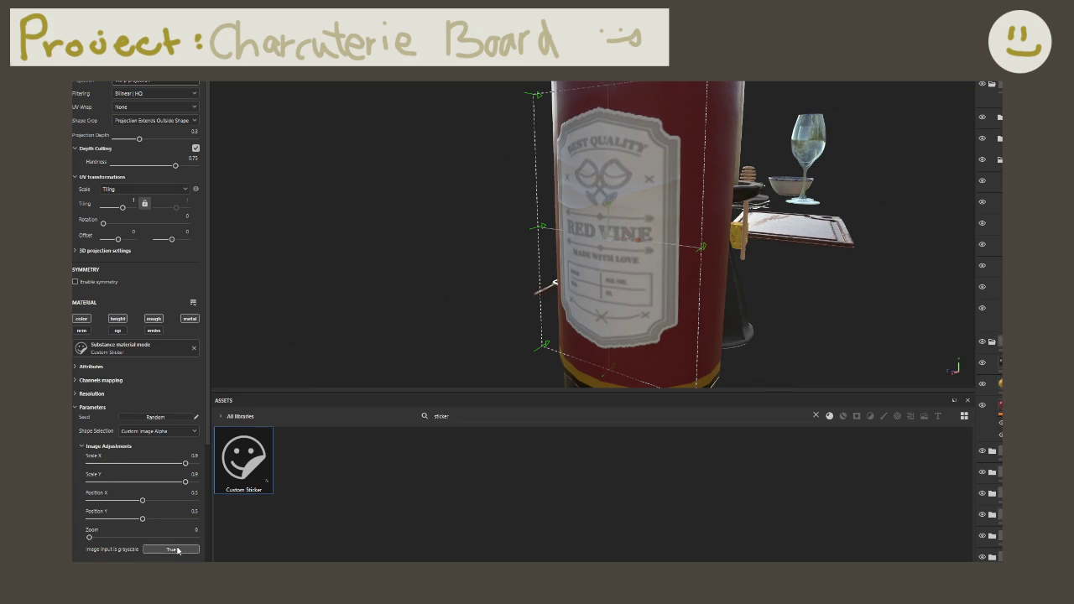
left_click(177, 549)
left_click(82, 447)
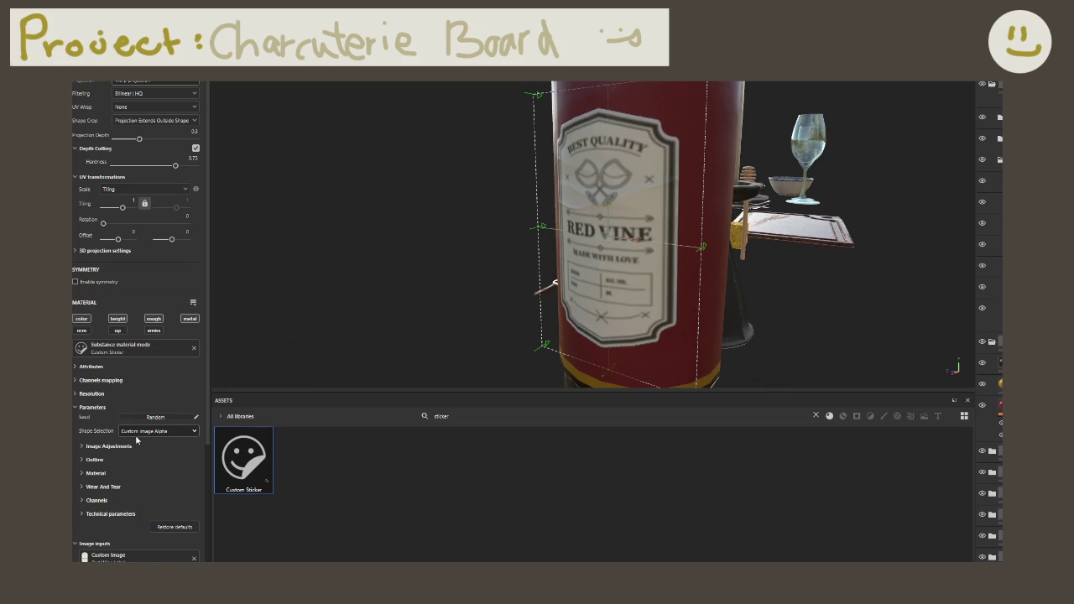
left_click(94, 460)
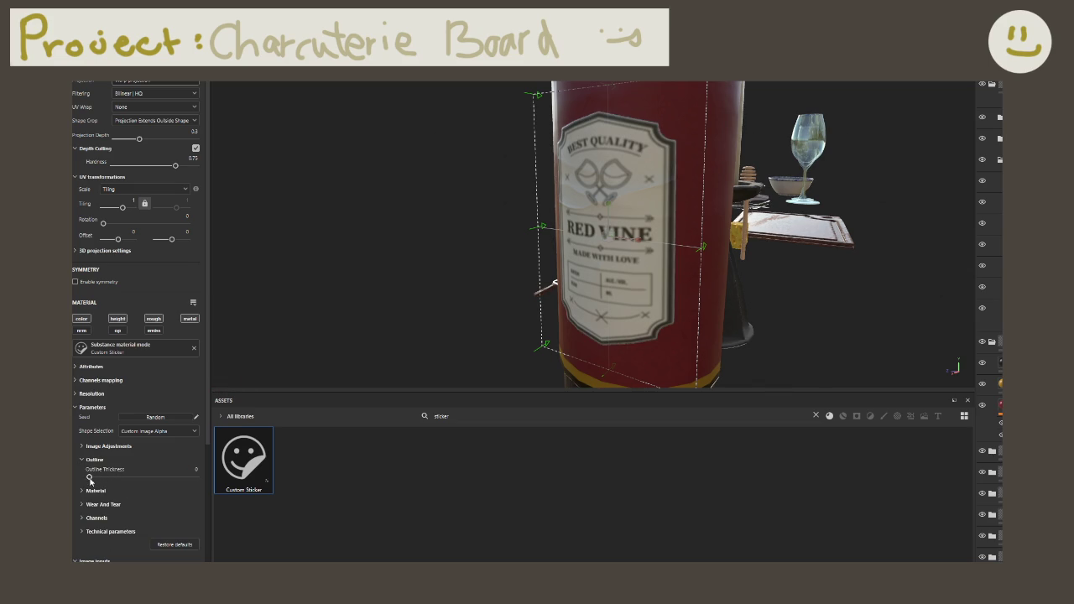
Give the sticker a 0.15-thick outline in a dark red sampled from the bottle.
left_click_drag(89, 477, 105, 477)
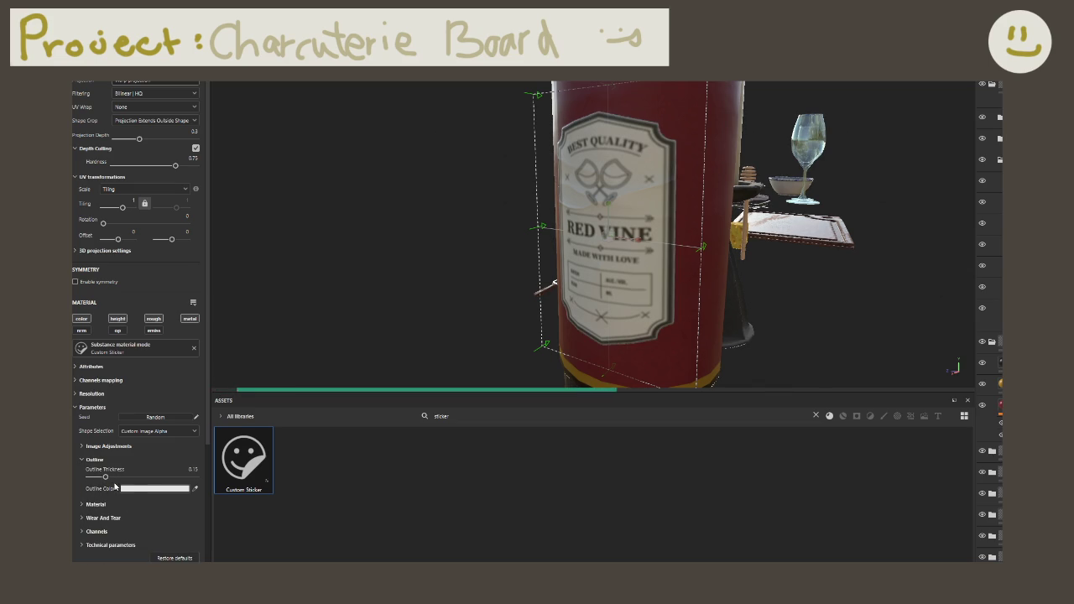
left_click(138, 488)
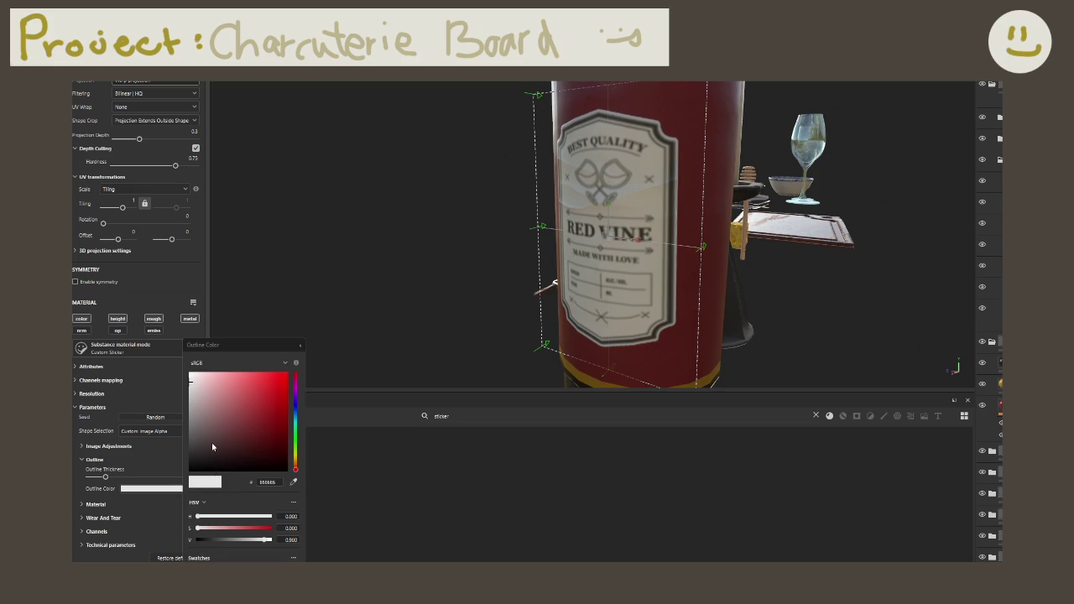
left_click(294, 483)
left_click(713, 315)
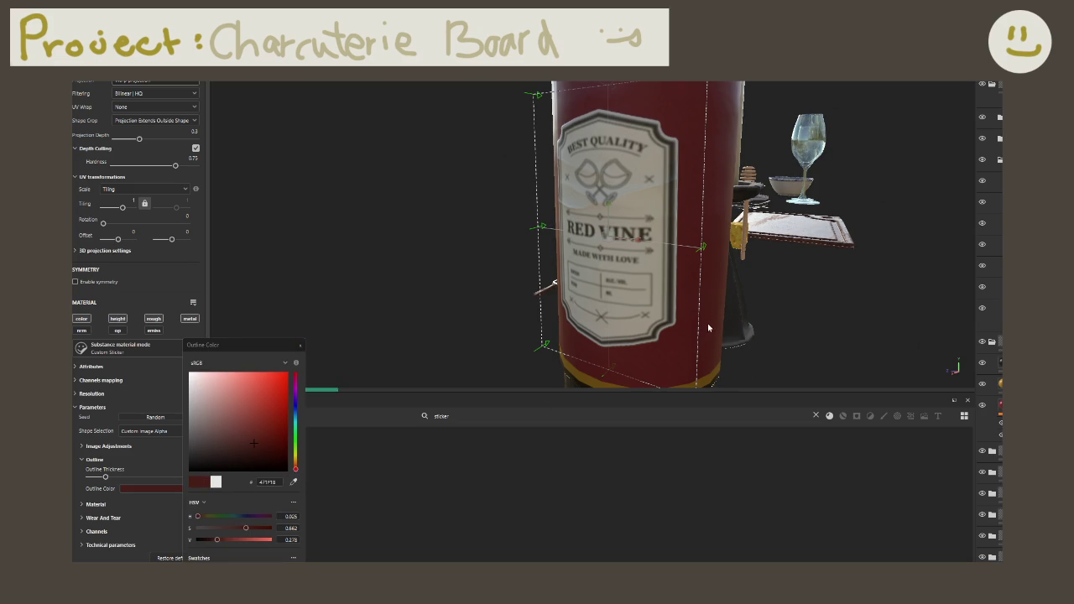
left_click(292, 481)
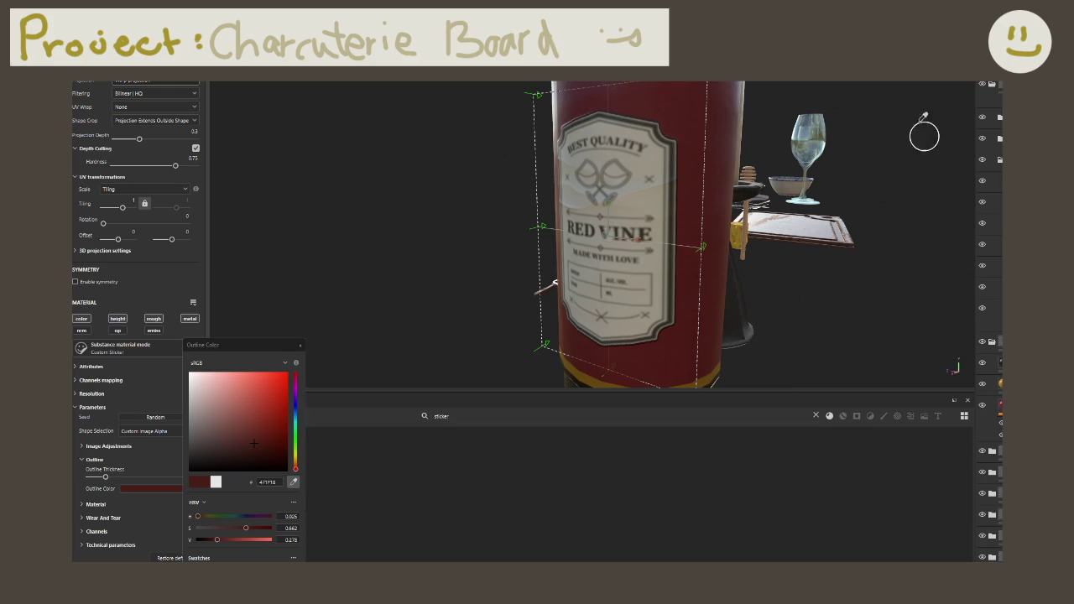
left_click(1001, 411)
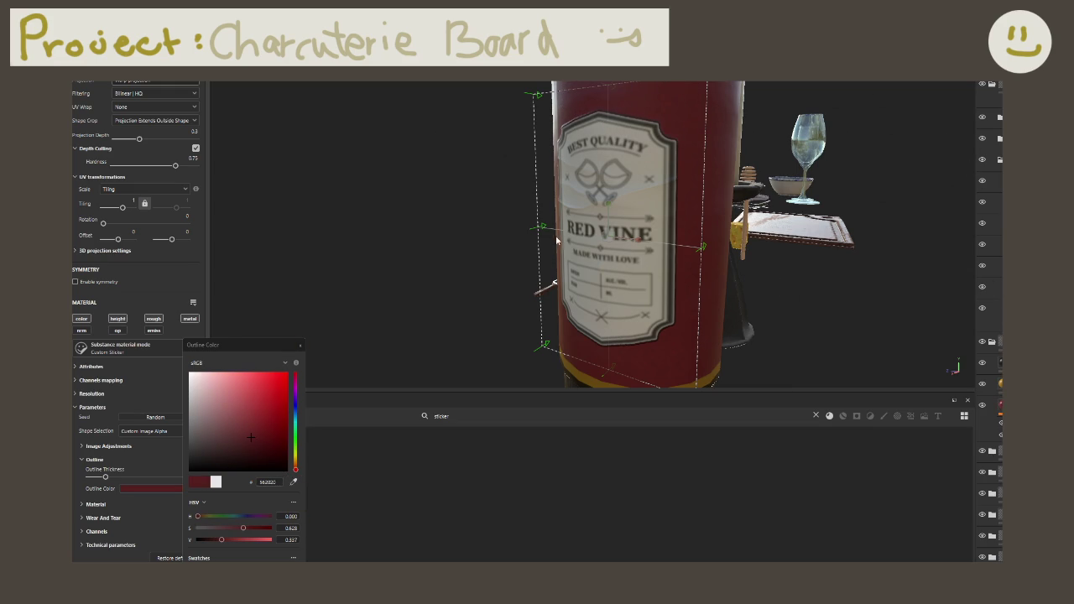
left_click(301, 346)
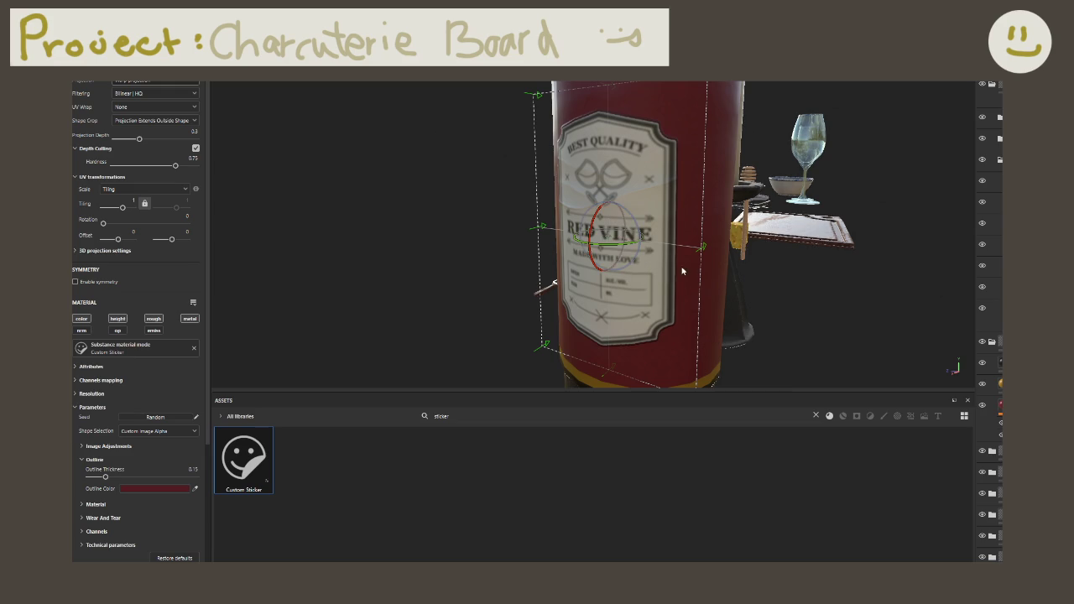
Rotate the label projection upright on the bottle front, then reveal the sticker's material settings.
mouse_move(642, 245)
left_mouse_down()
mouse_move(639, 256)
mouse_move(755, 256)
left_mouse_up()
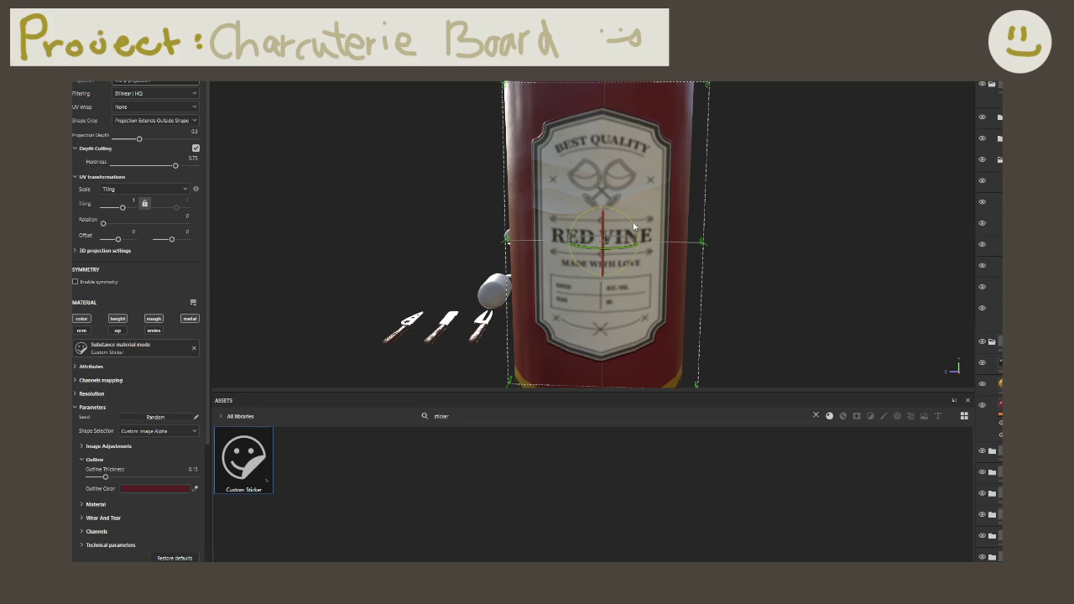
left_click_drag(758, 246, 765, 236, "alt")
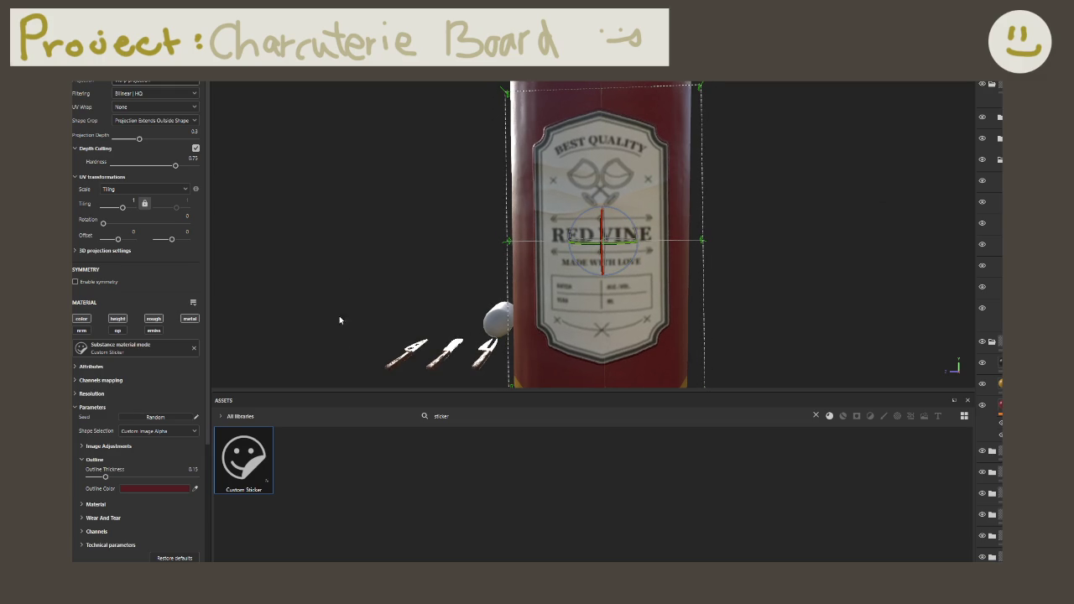
left_click(109, 504)
scroll(108, 506, "down", 1)
Raise the sticker's roughness to 0.4 and keep Custom Material as its sticker material.
scroll(108, 508, "down", 1)
scroll(110, 482, "down", 1)
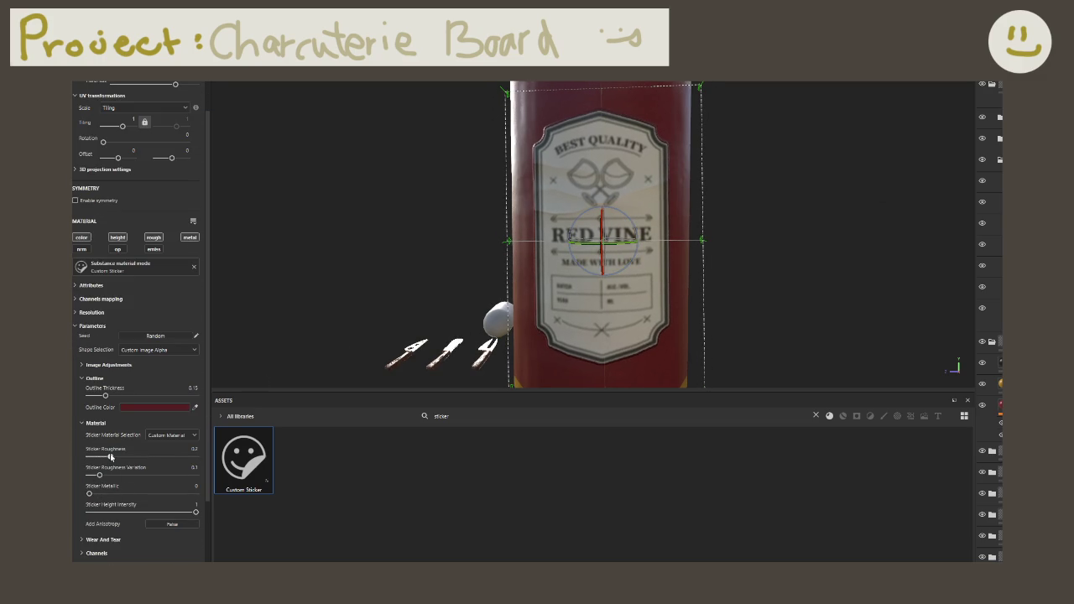
mouse_move(110, 456)
left_mouse_down()
mouse_move(172, 456)
mouse_move(132, 457)
left_mouse_up()
left_click(168, 436)
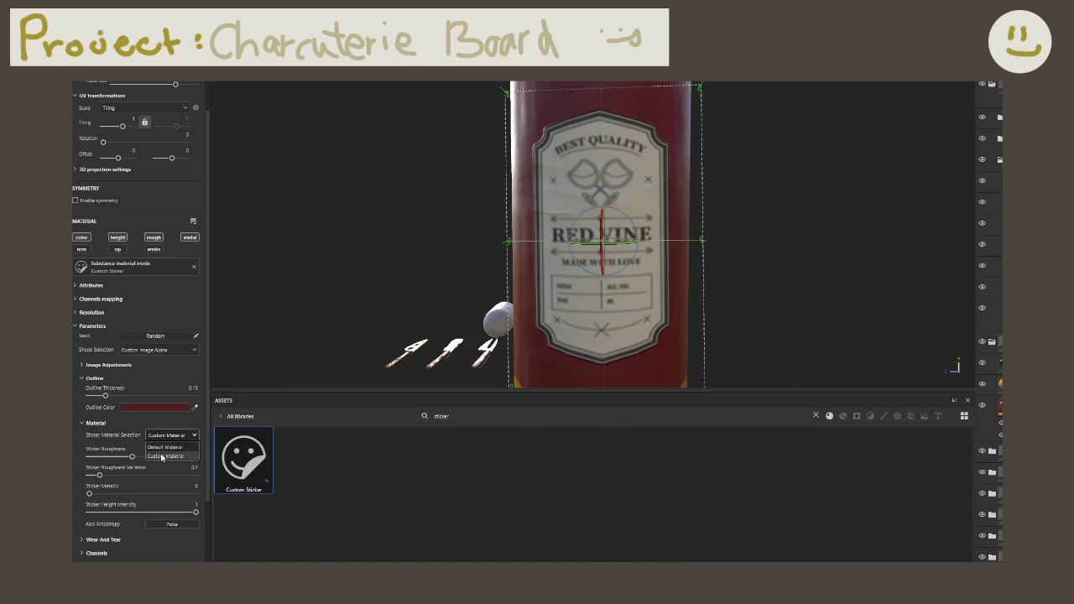
left_click(165, 447)
left_click(171, 437)
left_click(170, 455)
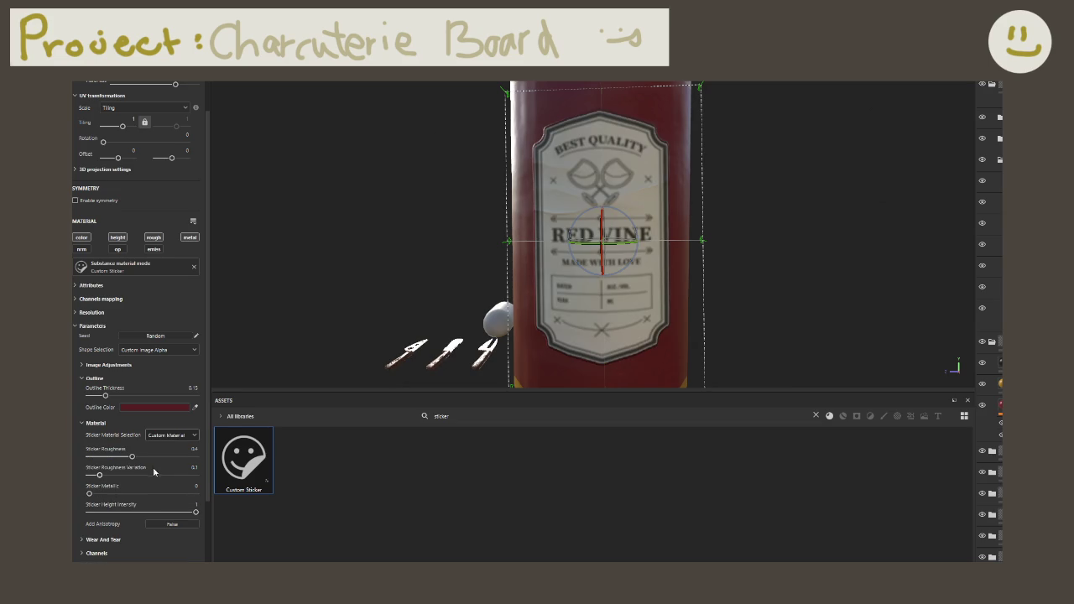
Set the sticker's roughness variation to 0.47 and height intensity to 0.2.
left_click_drag(101, 475, 140, 477)
left_click_drag(194, 513, 119, 514)
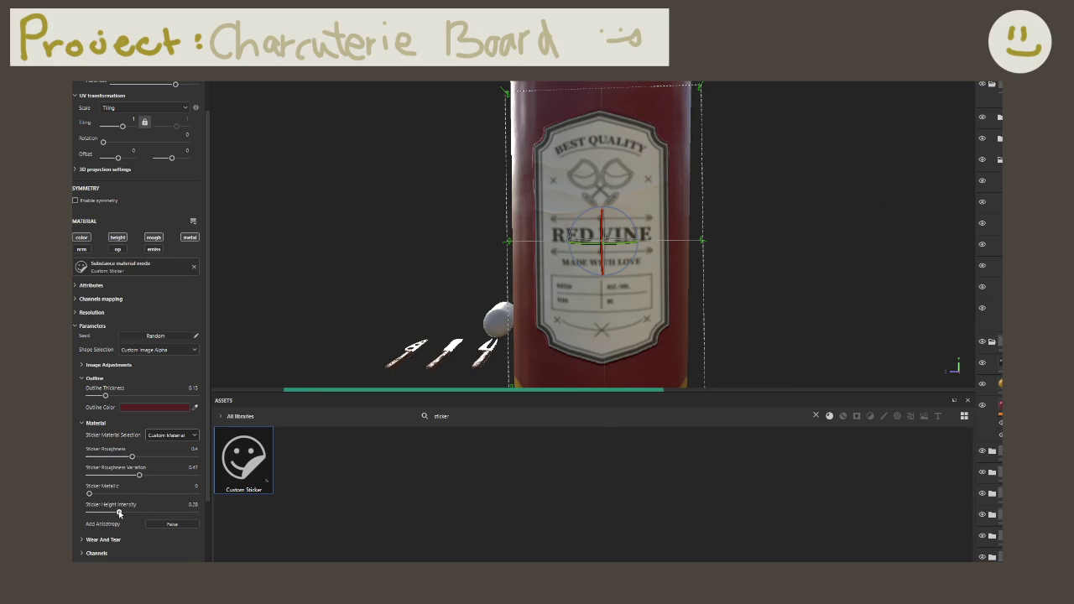
left_click(193, 504)
type("0.2")
key("Return")
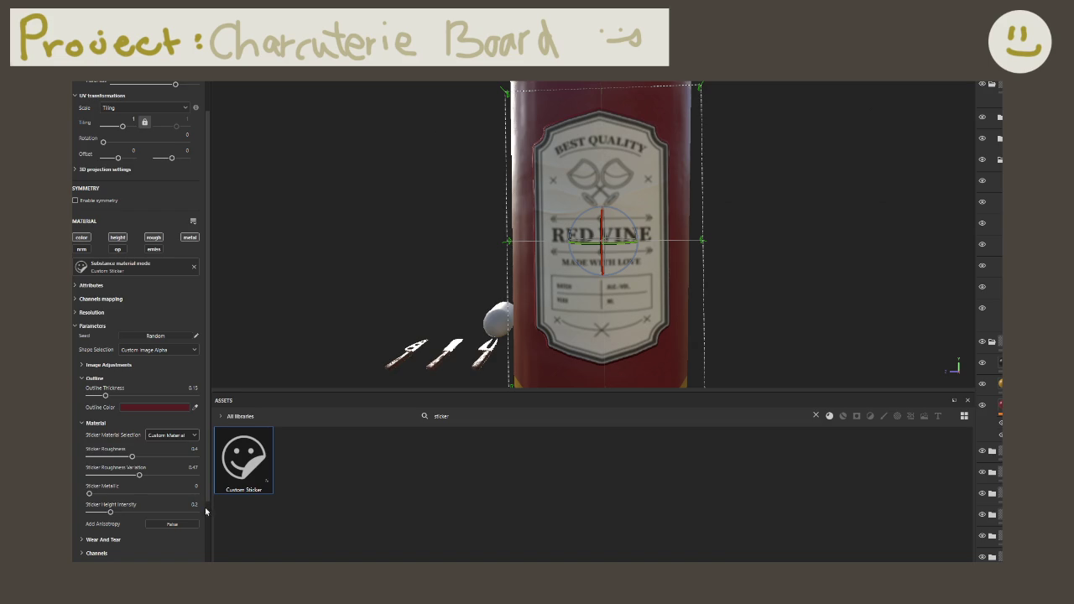
scroll(120, 544, "down", 2)
scroll(120, 543, "down", 1)
scroll(133, 498, "down", 2)
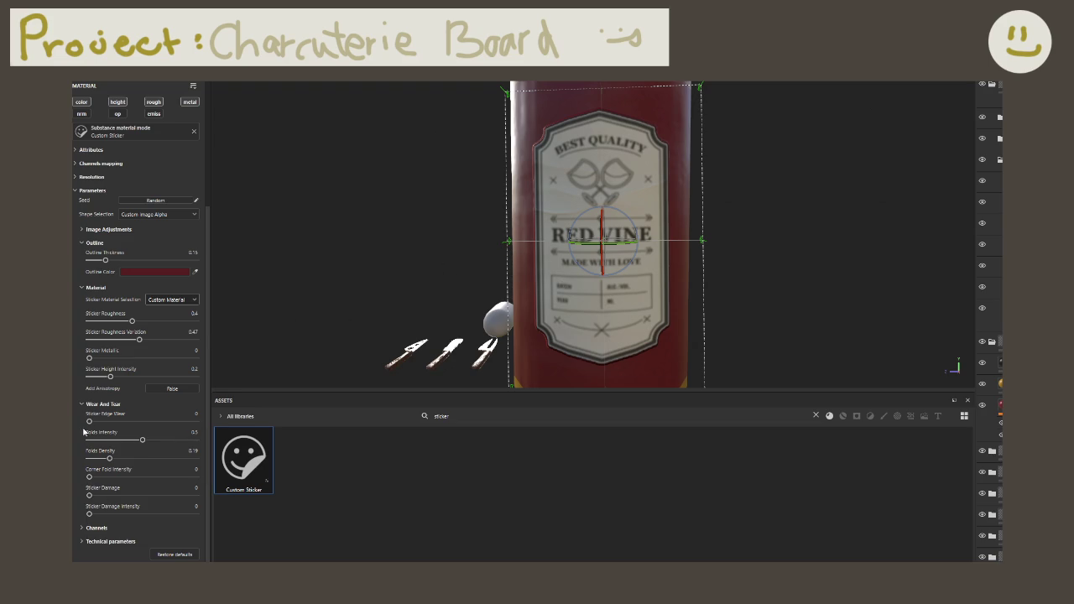
Lower the sticker's Folds Intensity to 0.2 and view the label side of the bottle.
left_click_drag(142, 439, 110, 440)
mouse_move(676, 304)
left_mouse_down("alt")
mouse_move(934, 316)
mouse_move(669, 297)
mouse_move(731, 258)
left_mouse_up("alt")
scroll(670, 296, "down", 3)
scroll(731, 258, "up", 5)
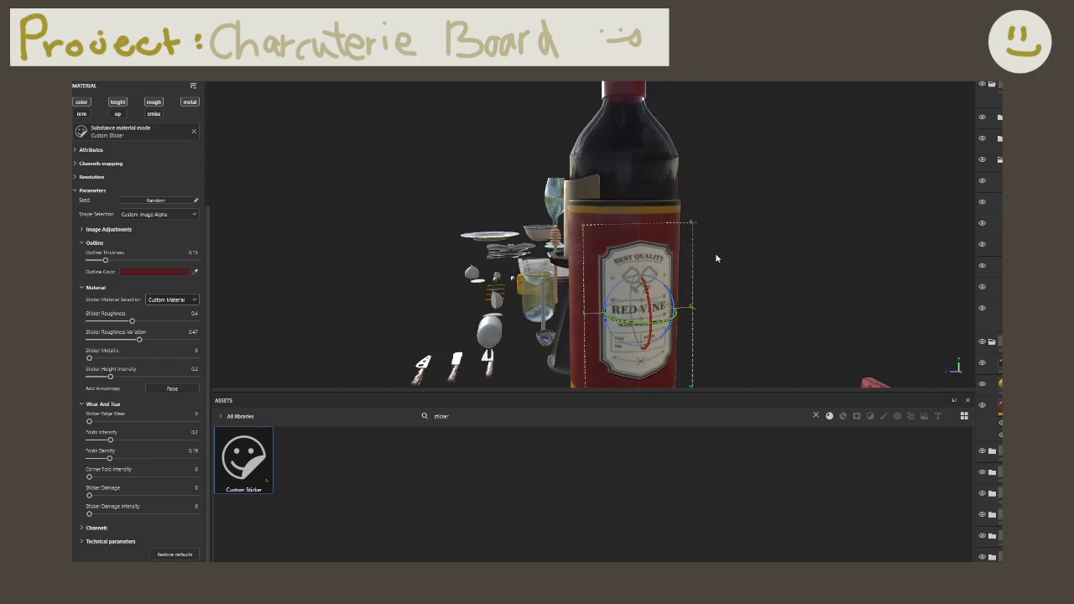
scroll(726, 270, "up", 3)
scroll(710, 246, "up", 3)
scroll(744, 218, "up", 2)
scroll(756, 238, "up", 1)
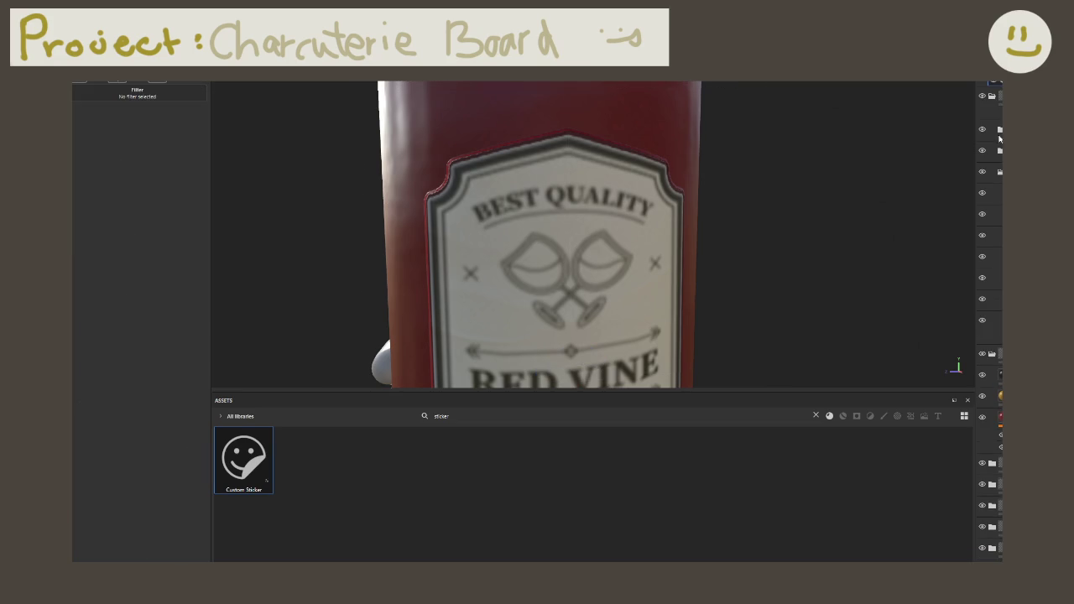
Add a Sharpen filter at intensity 4 to the label sticker and inspect the bottle.
left_click(177, 92)
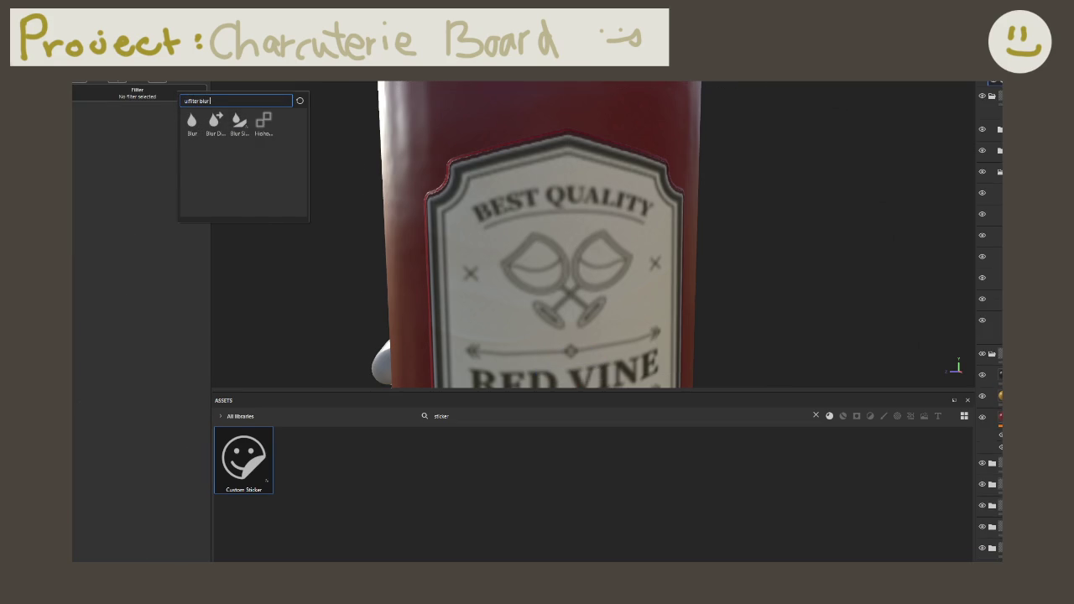
type("harp")
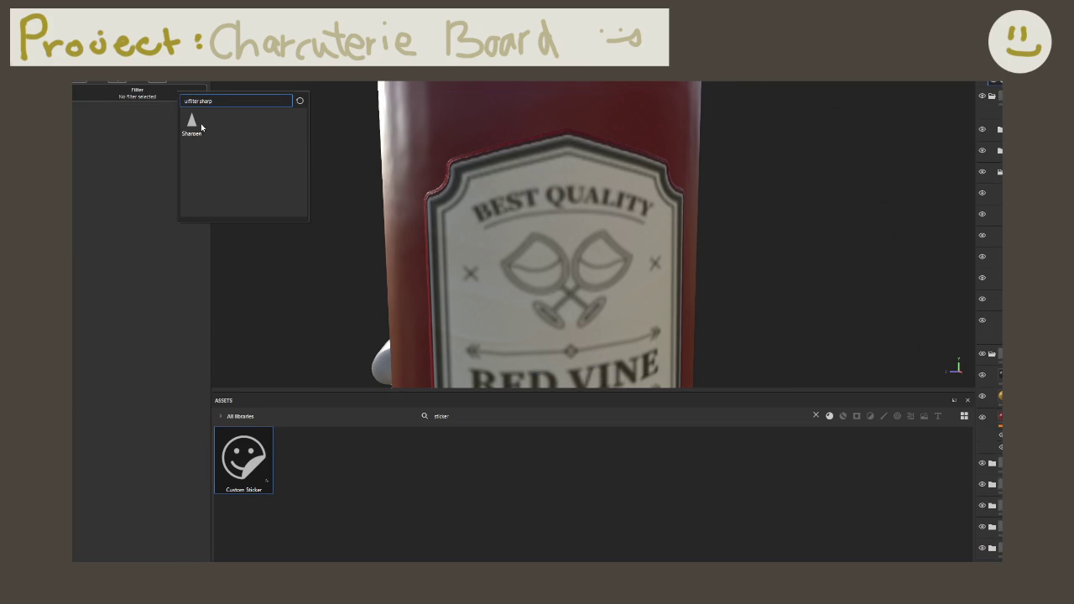
left_click(198, 128)
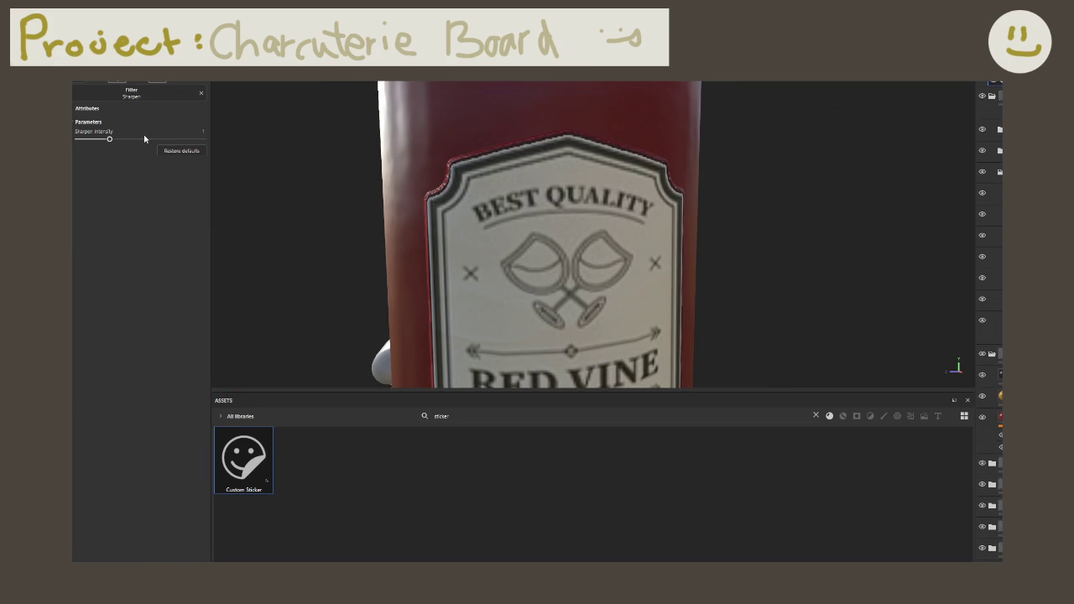
left_click_drag(117, 144, 285, 160)
left_click_drag(412, 180, 509, 190, "alt")
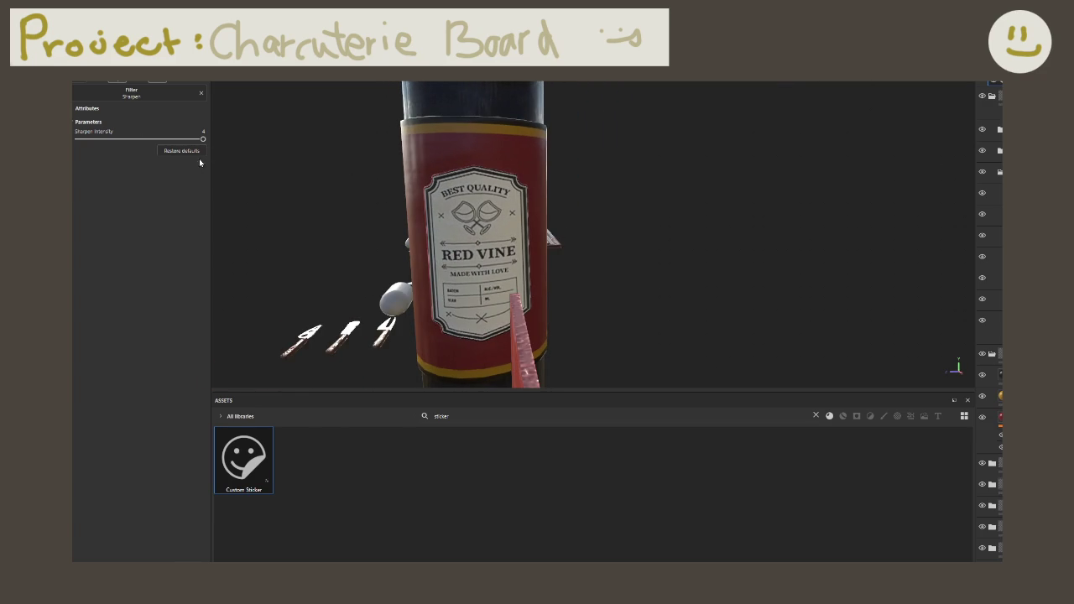
left_click_drag(637, 168, 784, 136, "alt")
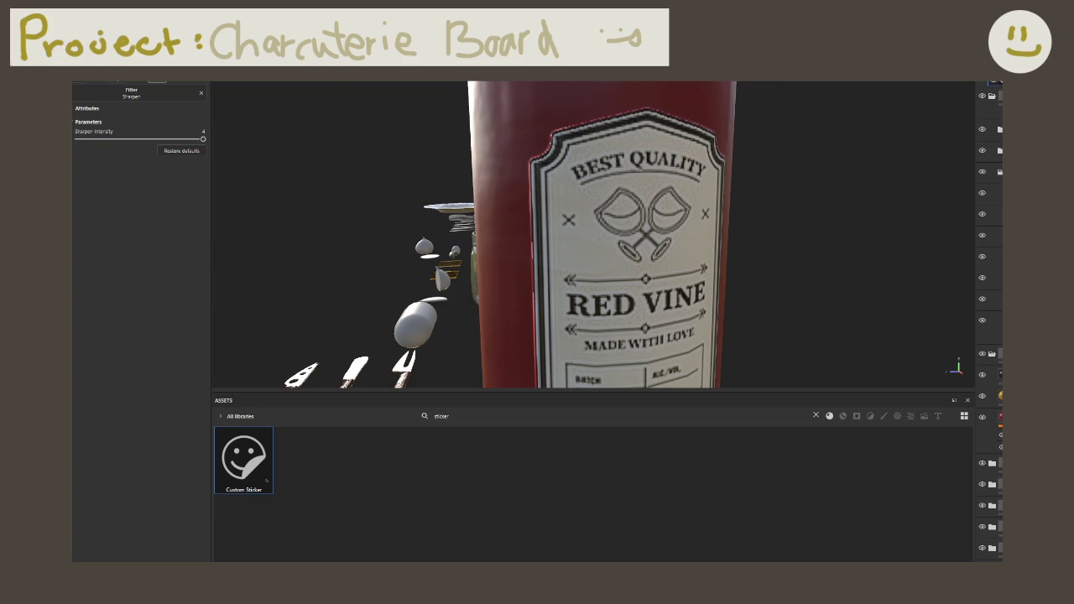
scroll(990, 319, "up", 1)
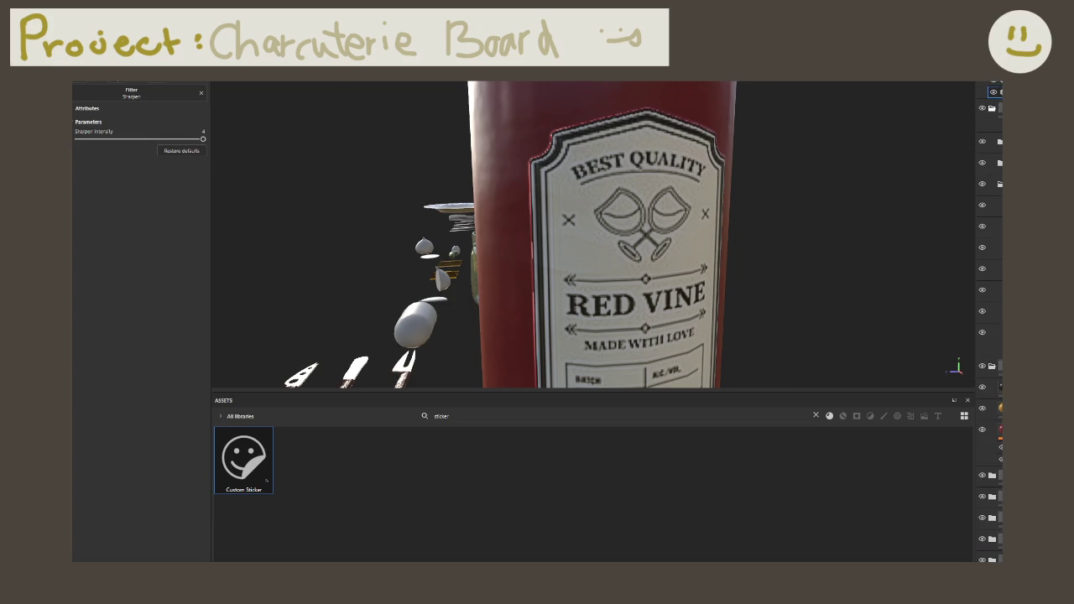
left_click(176, 99)
type("ufilter sharp")
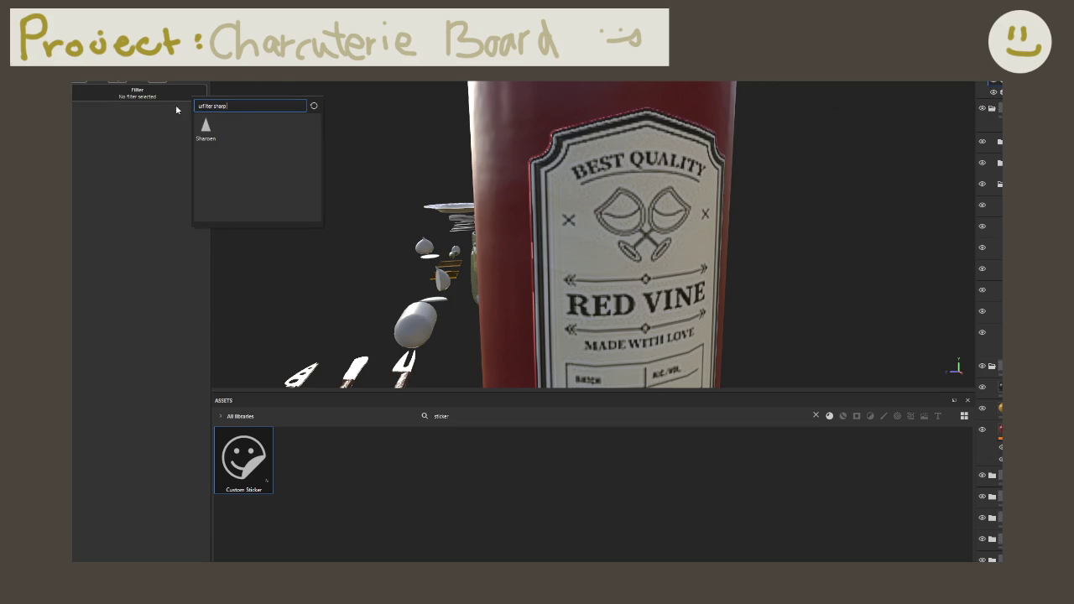
double_click(238, 109)
key("BackSpace")
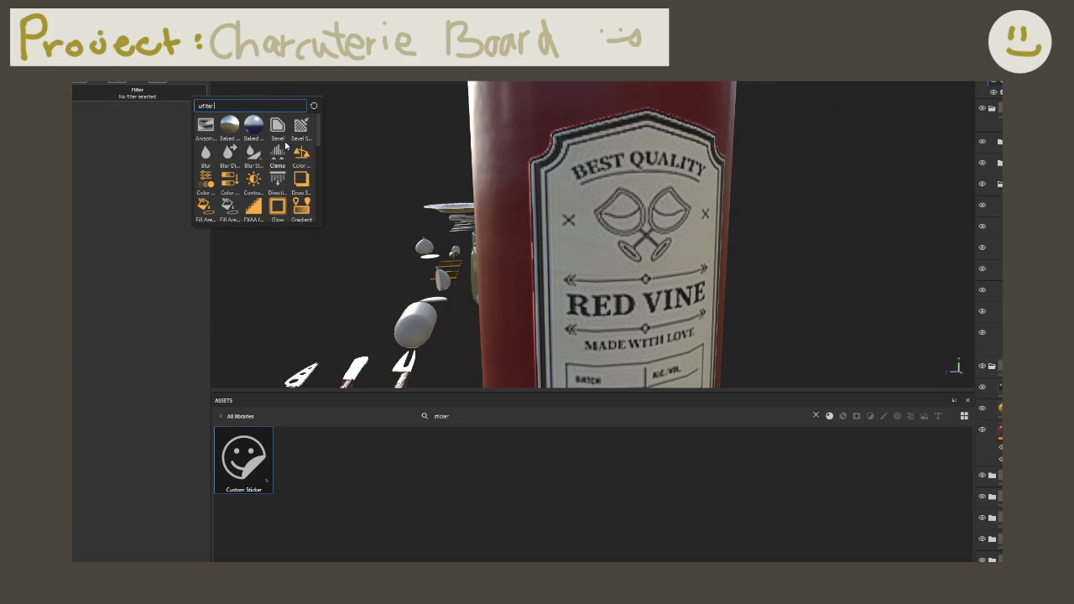
scroll(278, 196, "down", 2)
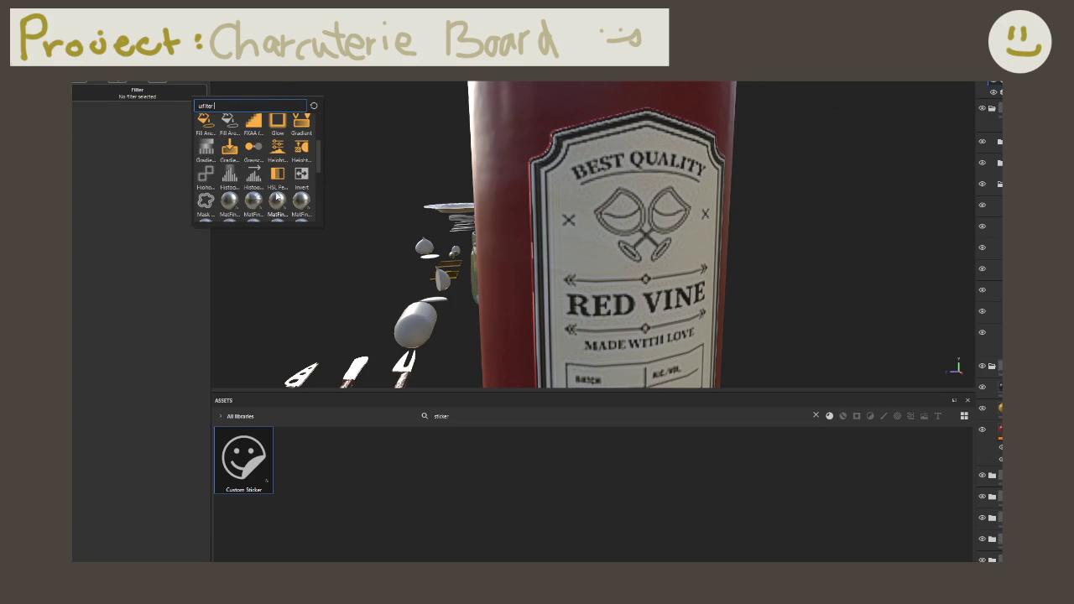
scroll(278, 197, "down", 2)
scroll(278, 196, "down", 2)
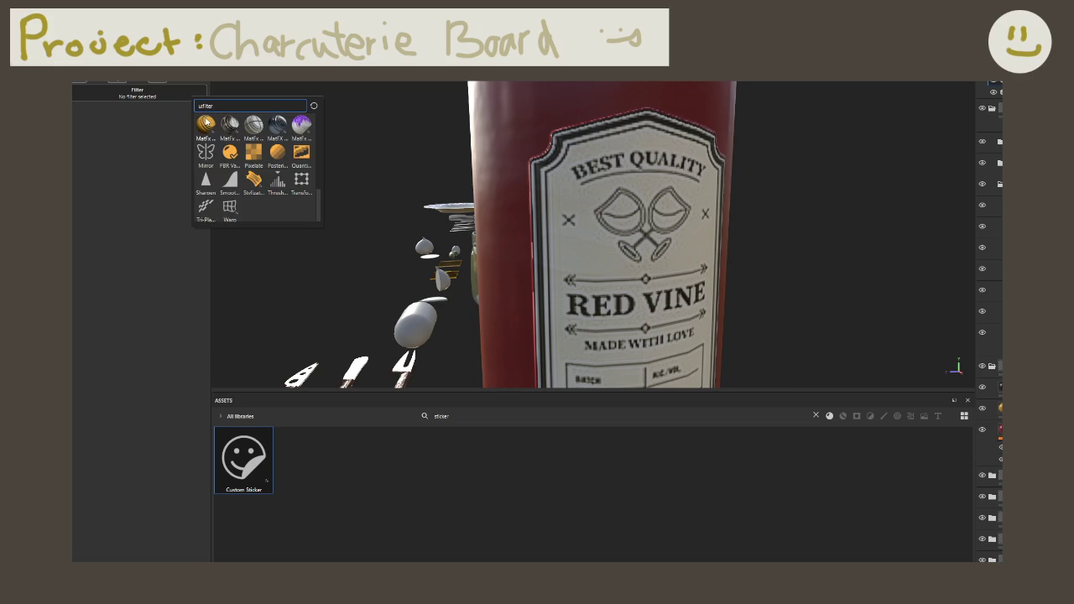
mouse_move(206, 124)
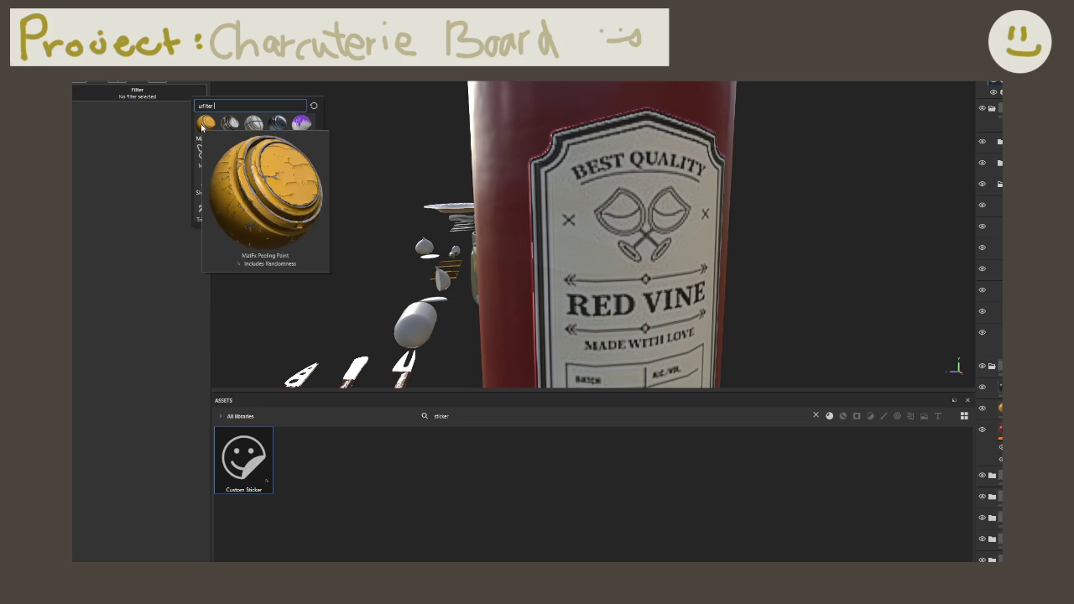
left_click(310, 131)
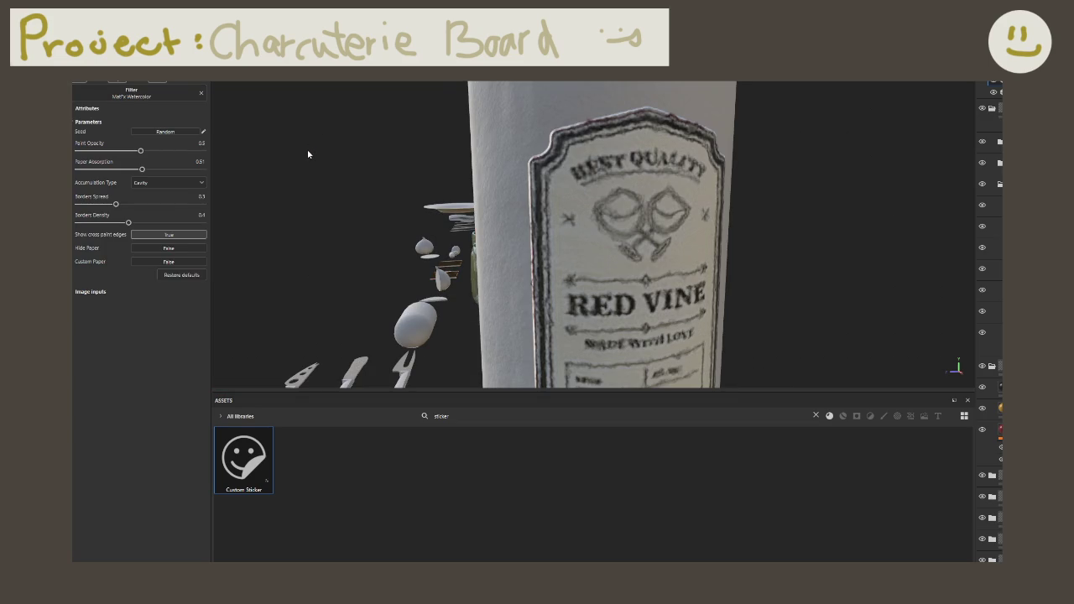
mouse_move(140, 150)
left_mouse_down()
mouse_move(78, 150)
mouse_move(203, 150)
left_mouse_up()
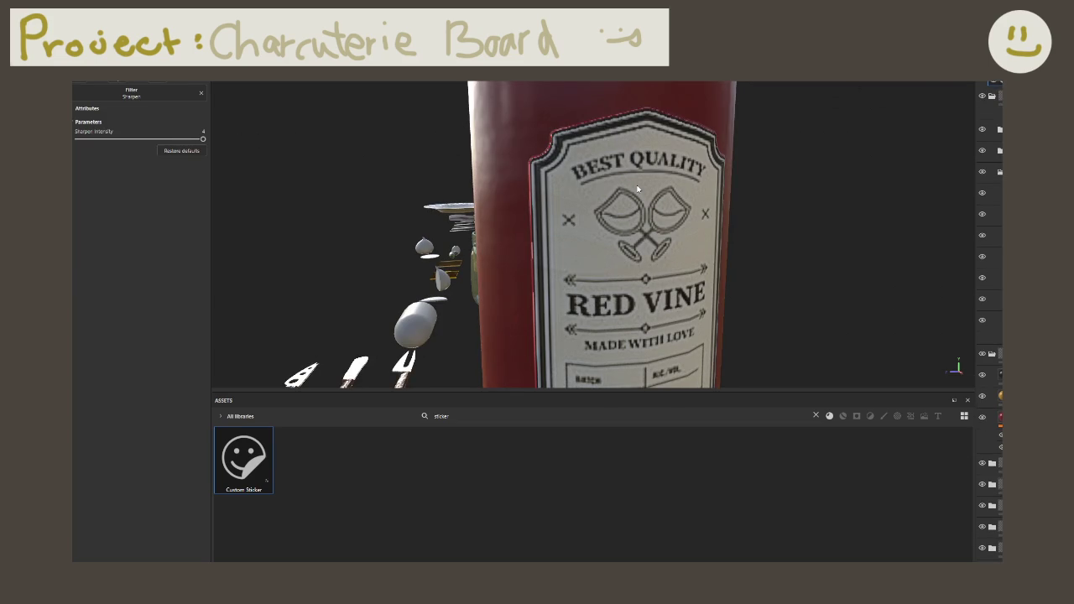
scroll(671, 172, "down", 5)
Switch the sticker gizmo to rotate, then widen and slightly rotate the label.
left_click_drag(625, 176, 709, 205)
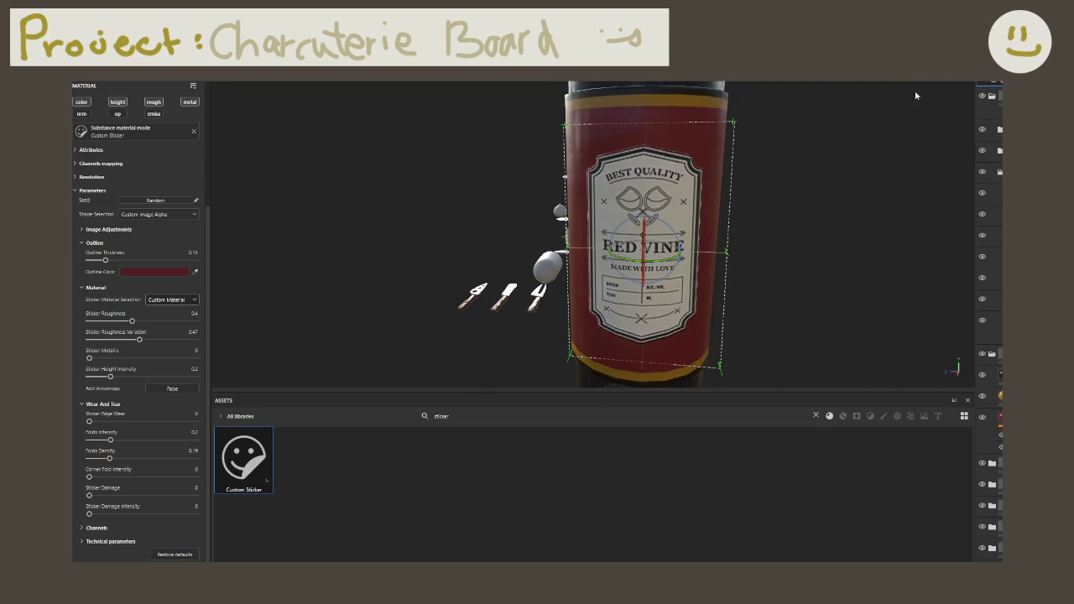
key("e")
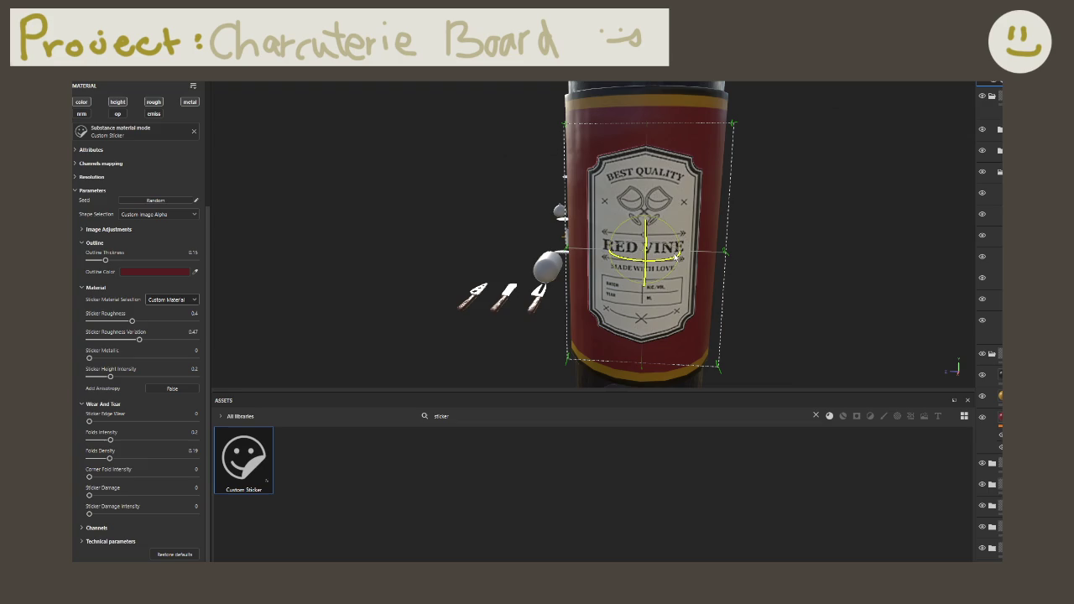
mouse_move(802, 214)
left_mouse_down("alt")
mouse_move(727, 295)
mouse_move(663, 263)
mouse_move(750, 218)
mouse_move(770, 193)
mouse_move(820, 233)
mouse_move(644, 289)
mouse_move(648, 243)
left_mouse_up("alt")
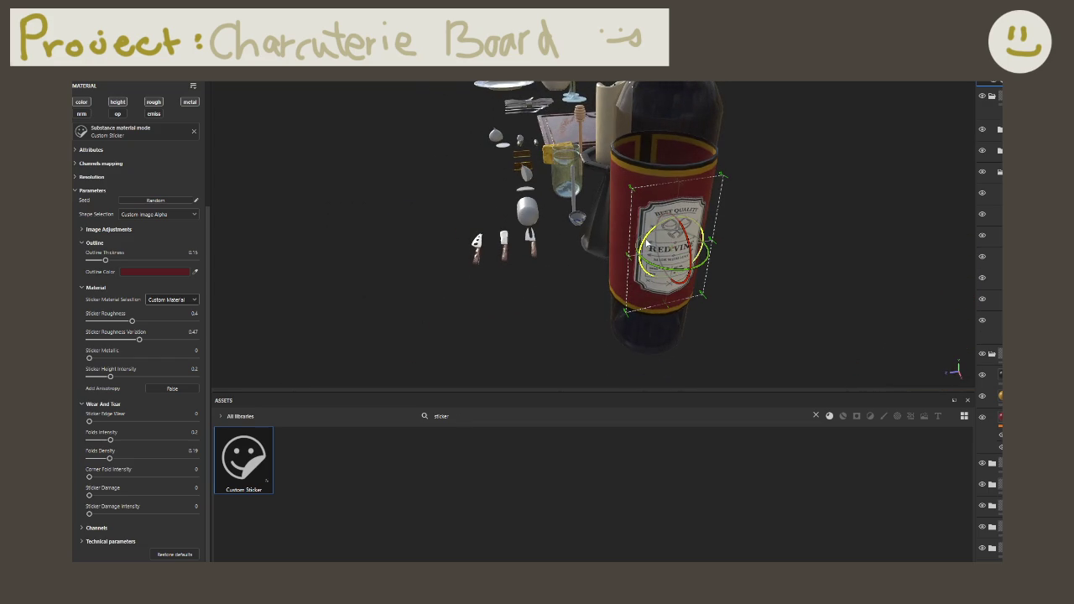
scroll(685, 230, "up", 2)
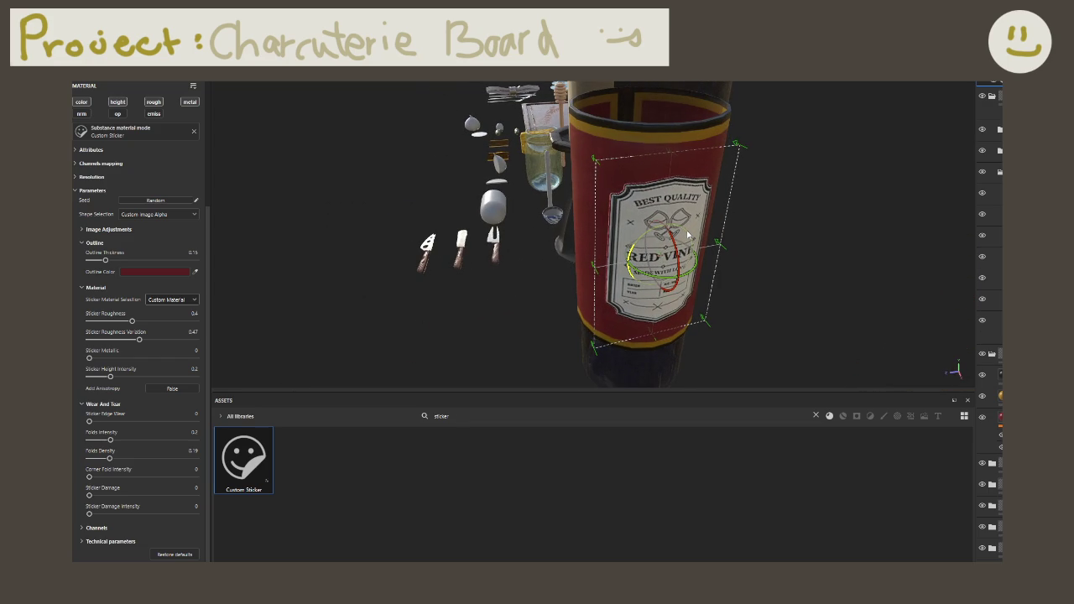
left_click_drag(686, 233, 704, 229)
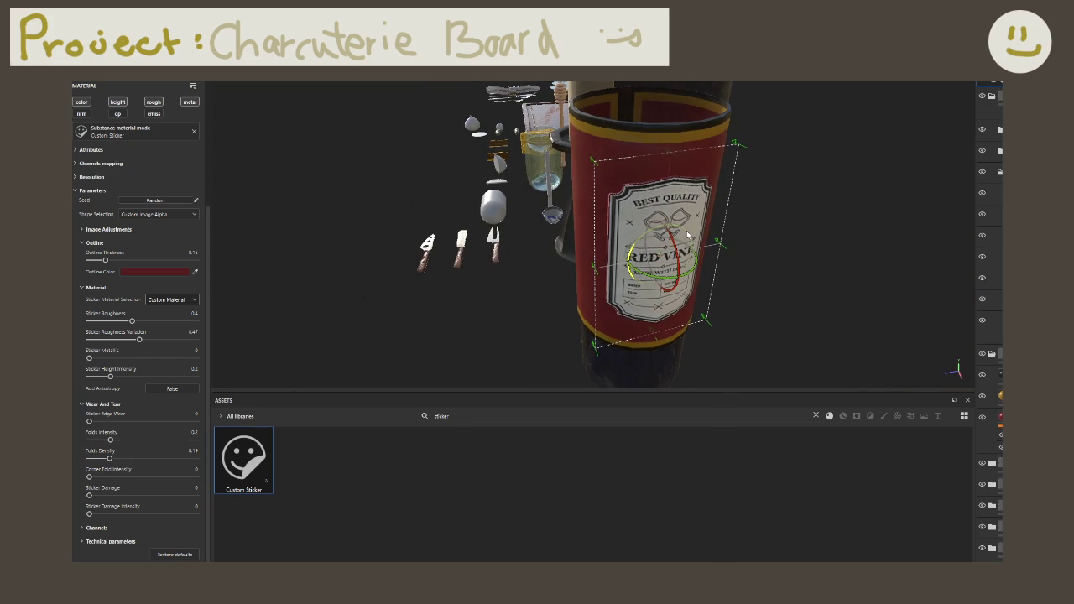
key("f")
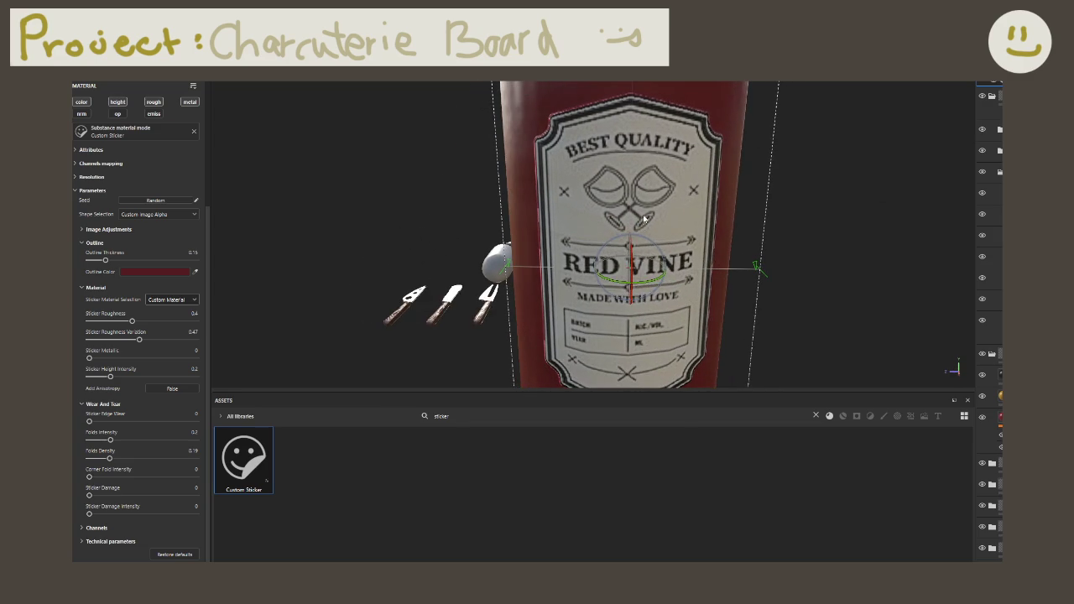
Nudge the label slightly right, then orbit around the bottle to check its placement.
left_click_drag(644, 270, 652, 280)
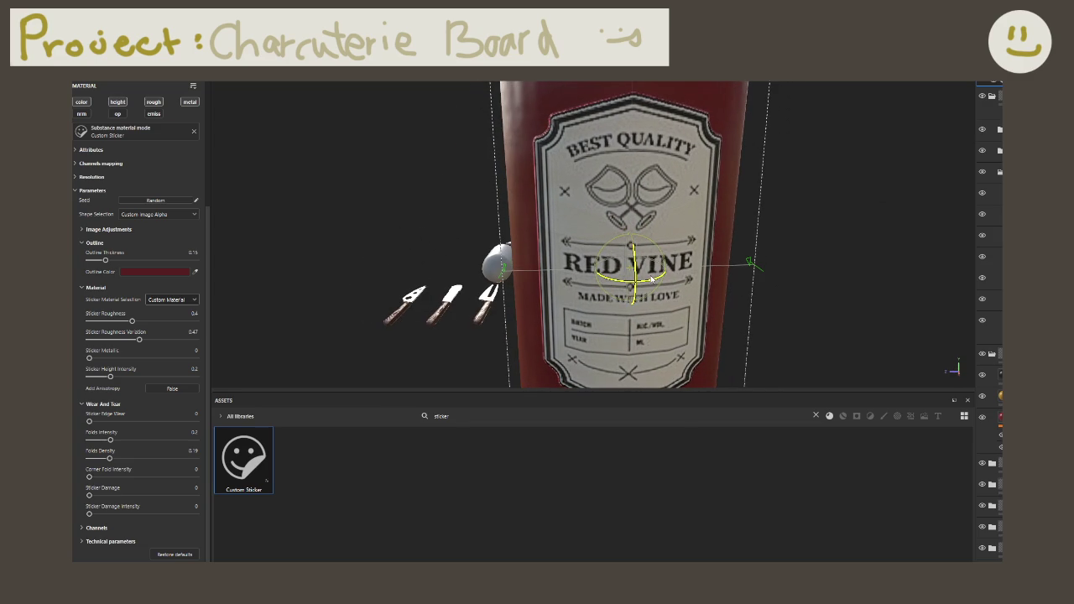
left_click_drag(651, 281, 659, 302)
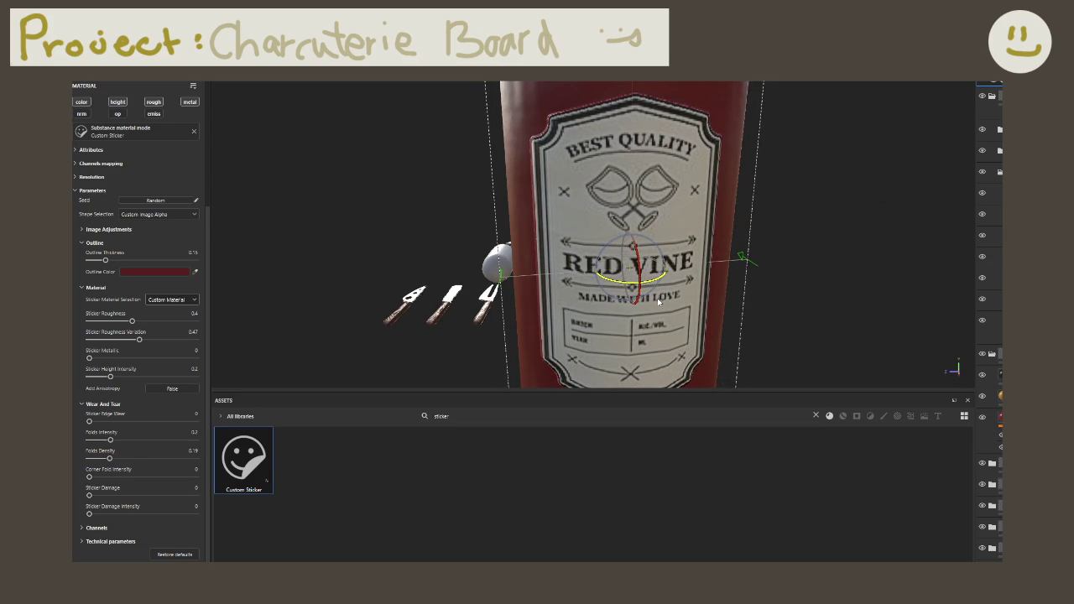
mouse_move(658, 302)
left_mouse_down("alt")
mouse_move(812, 223)
mouse_move(520, 233)
mouse_move(622, 141)
mouse_move(852, 122)
mouse_move(738, 148)
left_mouse_up("alt")
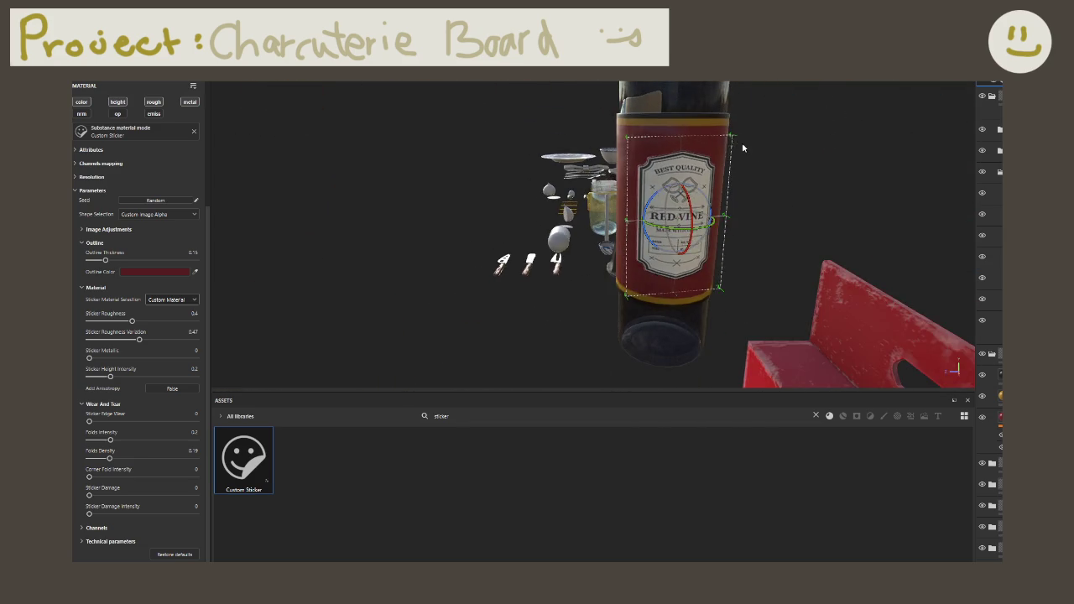
left_click_drag(736, 187, 730, 166, "alt")
right_click_drag(740, 133, 841, 133, "alt")
scroll(729, 201, "down", 3)
scroll(714, 173, "down", 3)
left_click_drag(726, 224, 838, 228, "alt")
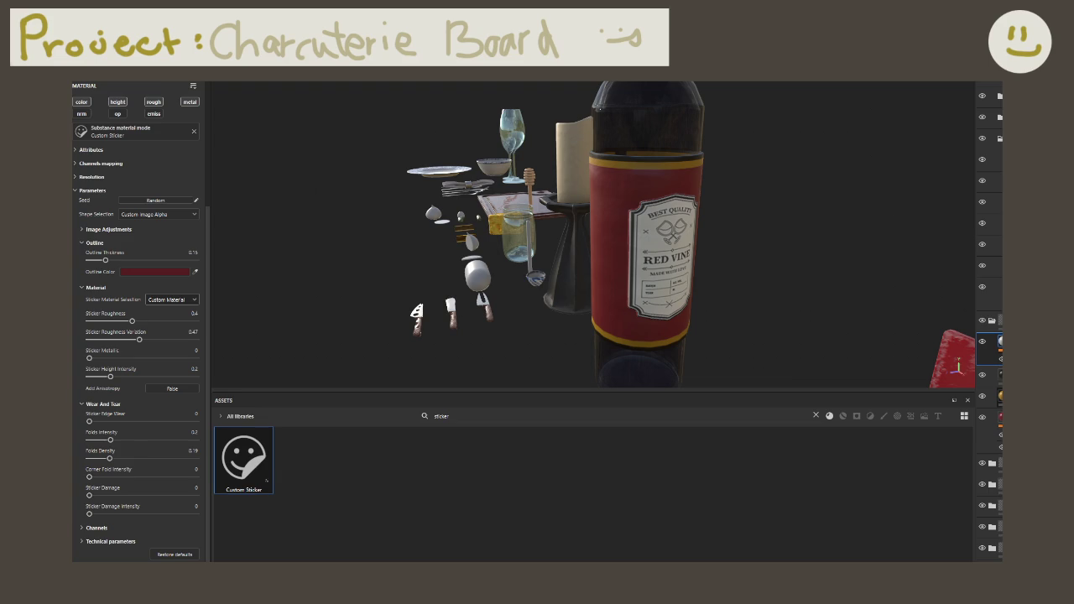
Try a cream base colour on the bottle's black fill layer, then undo it.
left_click(999, 395)
scroll(657, 211, "up", 3)
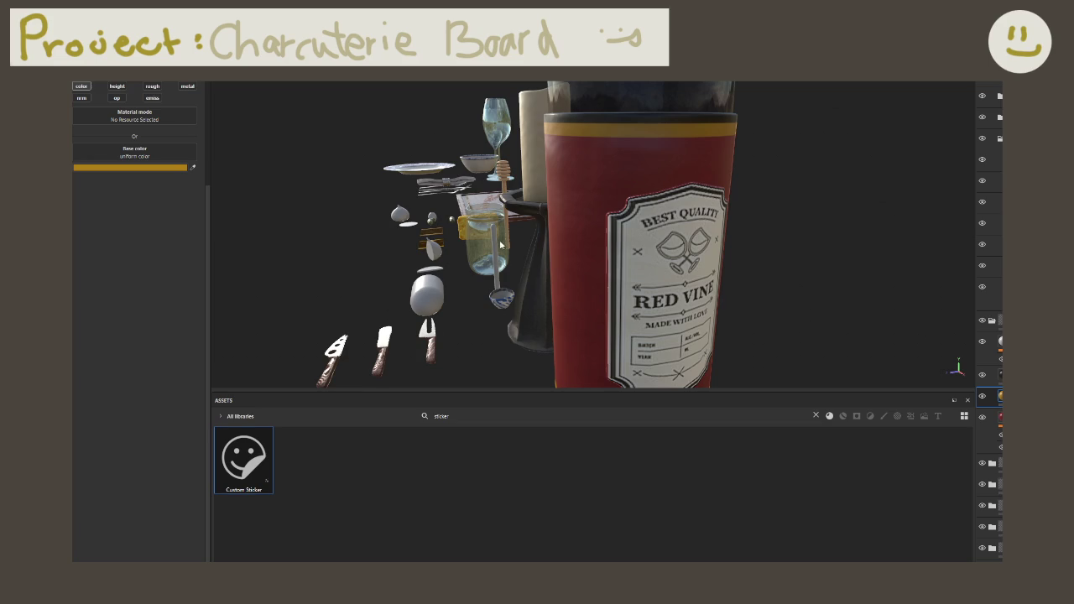
left_click(999, 374)
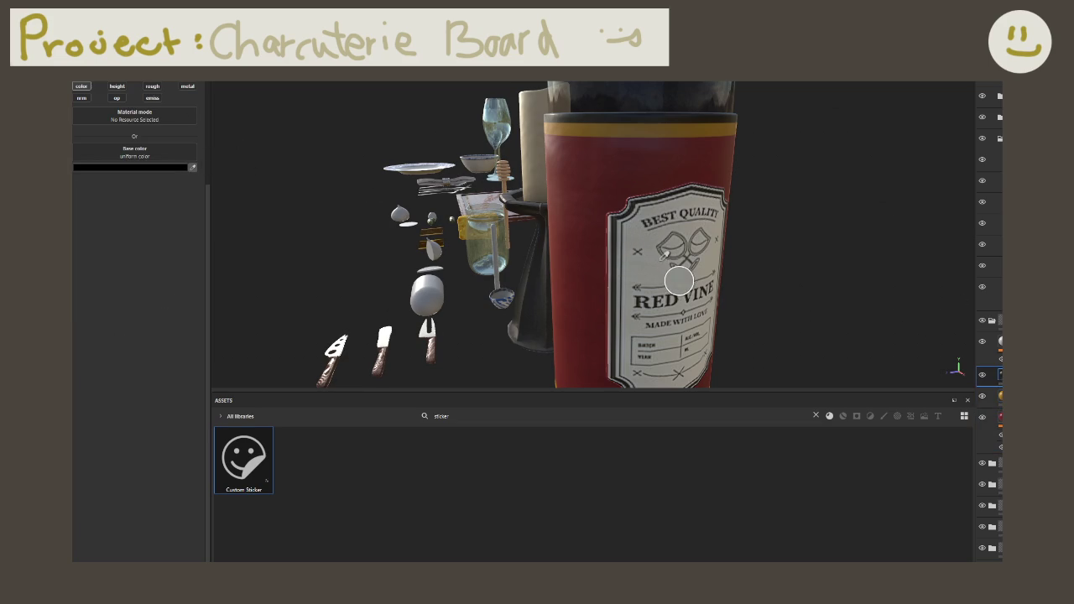
left_click(707, 258)
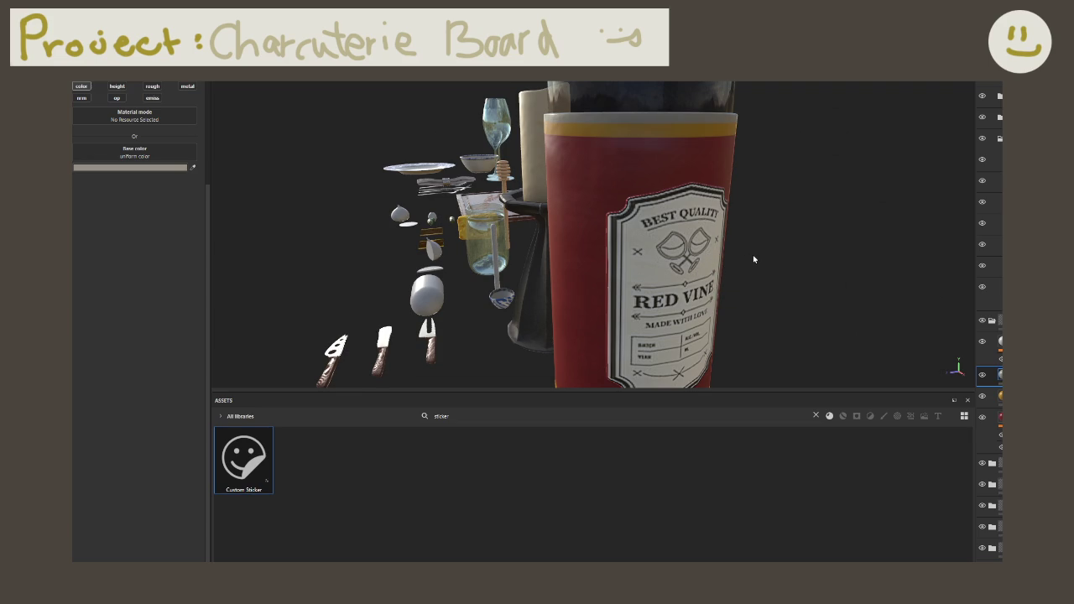
key("ctrl+z")
mouse_move(752, 254)
left_mouse_down("alt")
mouse_move(738, 183)
mouse_move(740, 223)
left_mouse_up("alt")
scroll(738, 183, "down", 5)
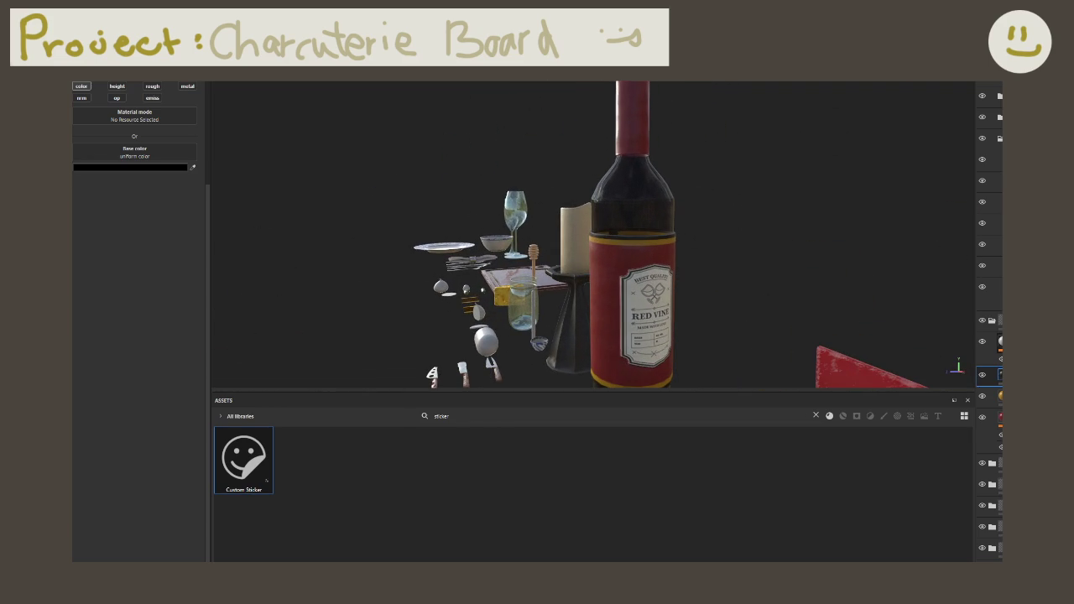
Shift the RED VINE sticker slightly and enlarge it a little on the bottle.
left_click(659, 326)
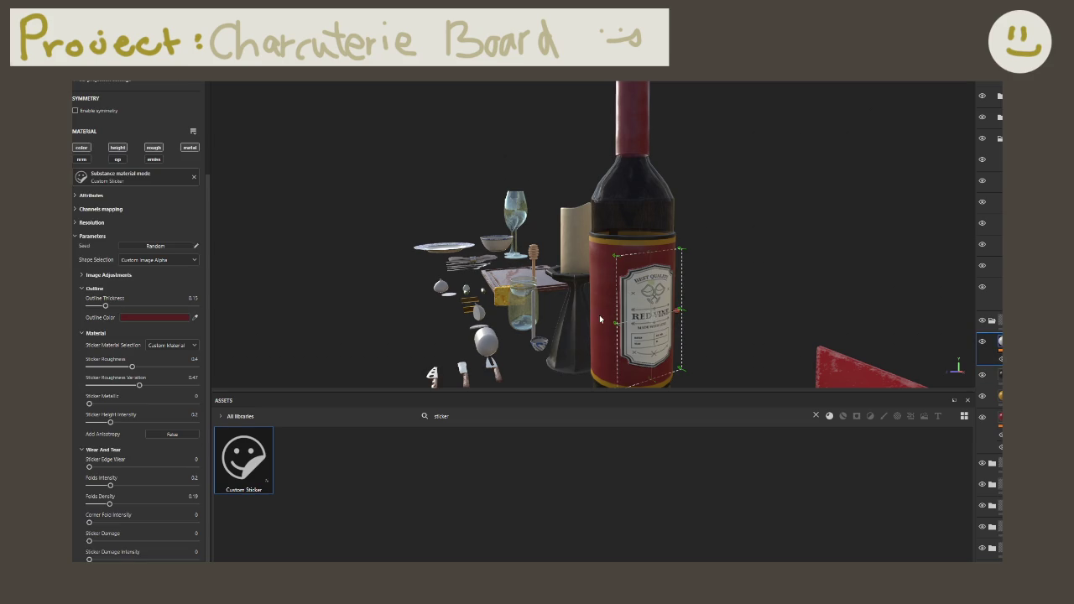
left_click_drag(651, 326, 647, 332)
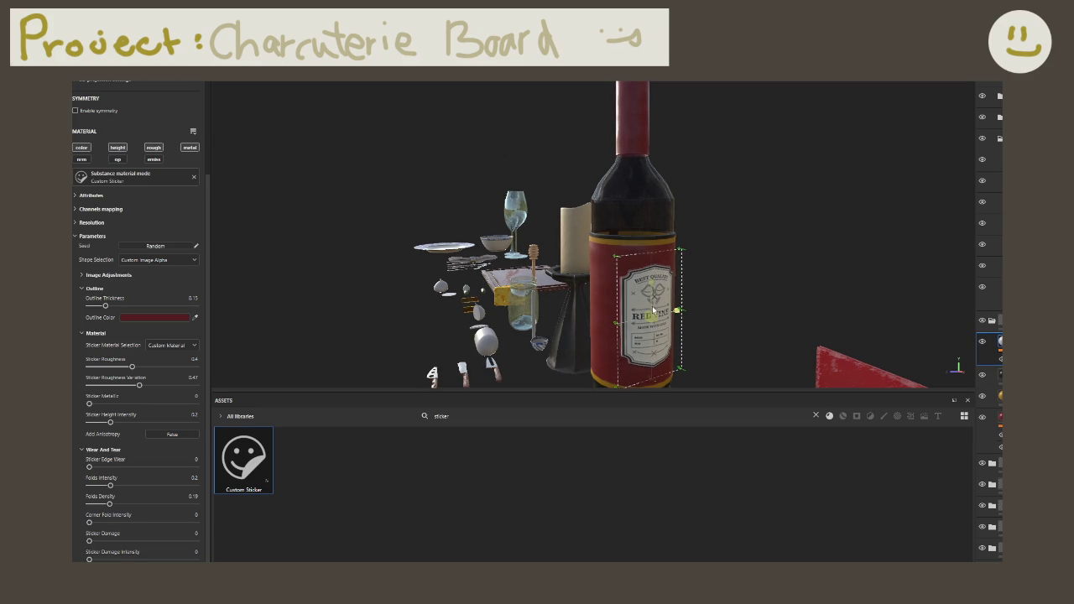
left_click_drag(647, 332, 643, 328)
left_click_drag(683, 191, 689, 172)
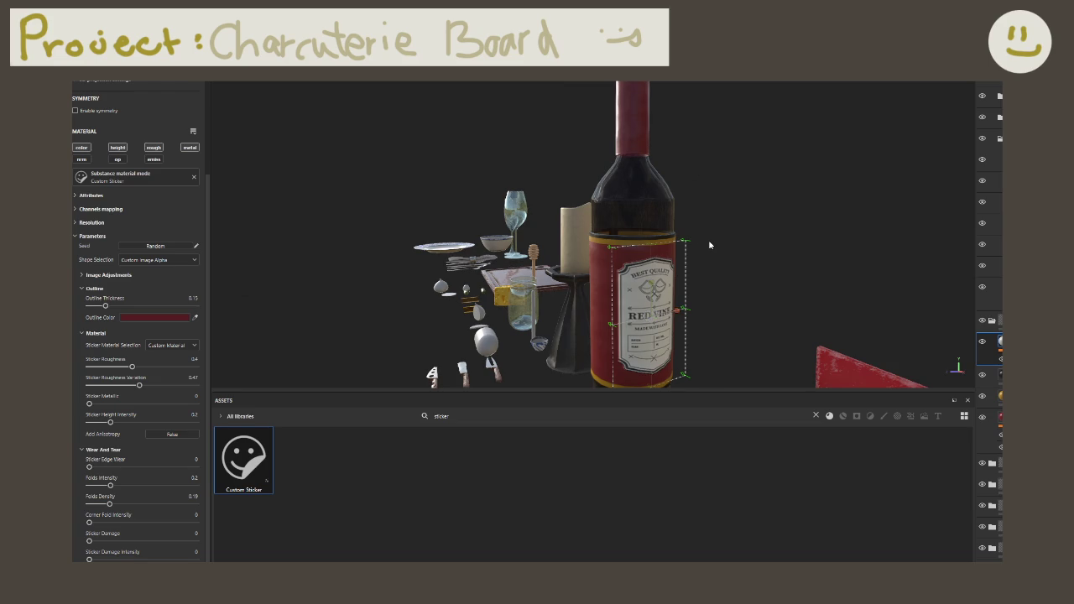
mouse_move(725, 276)
left_mouse_down("alt")
mouse_move(749, 254)
mouse_move(693, 267)
left_mouse_up("alt")
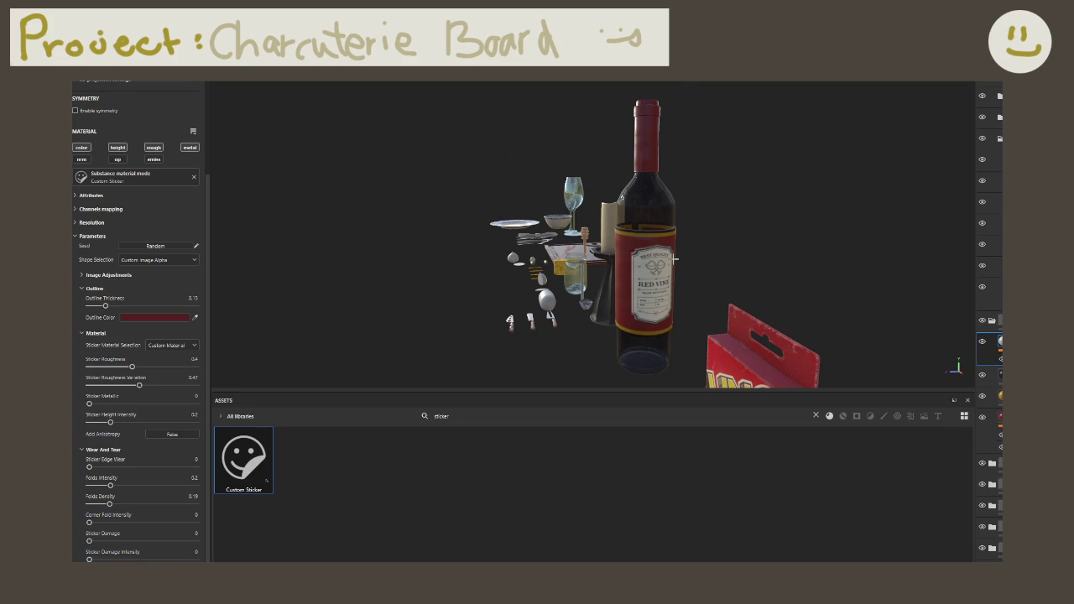
Capture a screenshot of the scene area and inspect the board from several angles.
key("super+shift+s")
left_click_drag(479, 98, 842, 391)
scroll(684, 304, "up", 3)
scroll(700, 307, "up", 3)
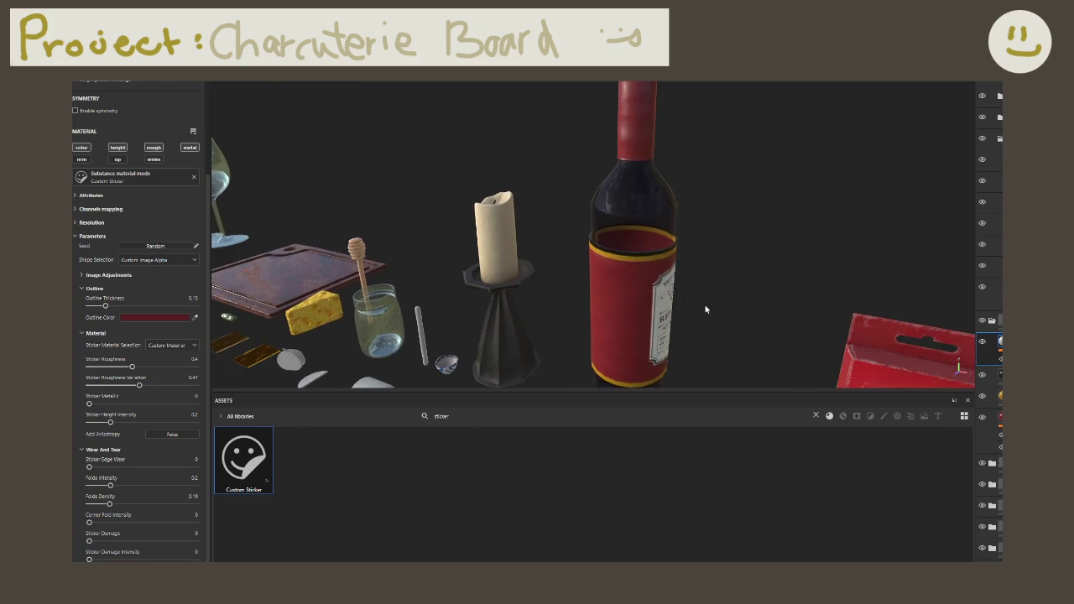
scroll(709, 277, "up", 2)
left_click_drag(711, 243, 689, 233, "alt")
scroll(700, 233, "down", 3)
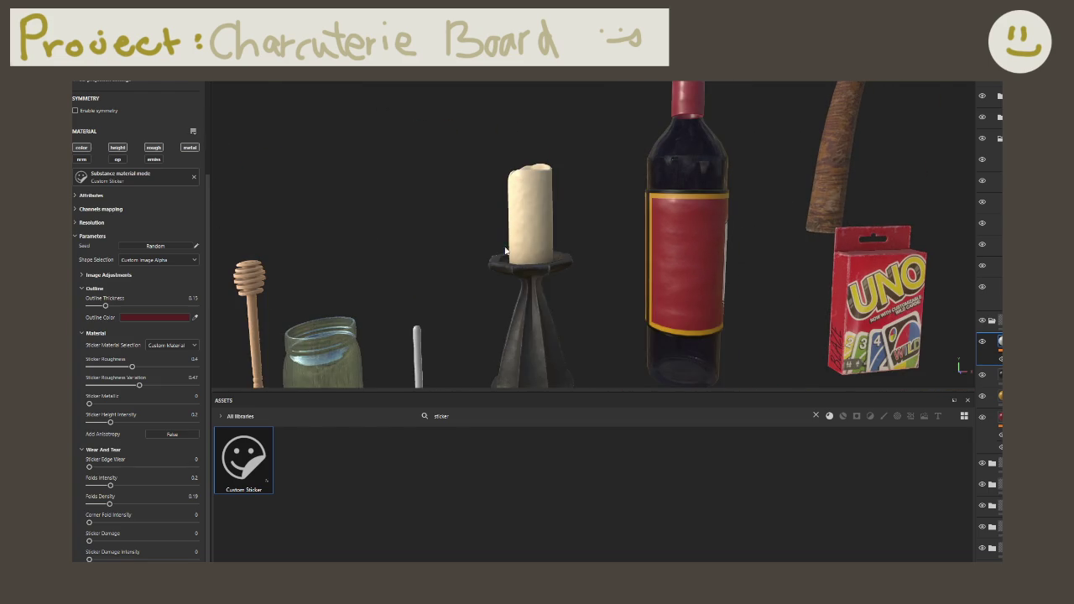
scroll(589, 248, "up", 3)
middle_click_drag(590, 247, 630, 220, "alt")
scroll(559, 207, "down", 2)
left_click_drag(559, 211, 482, 175, "alt")
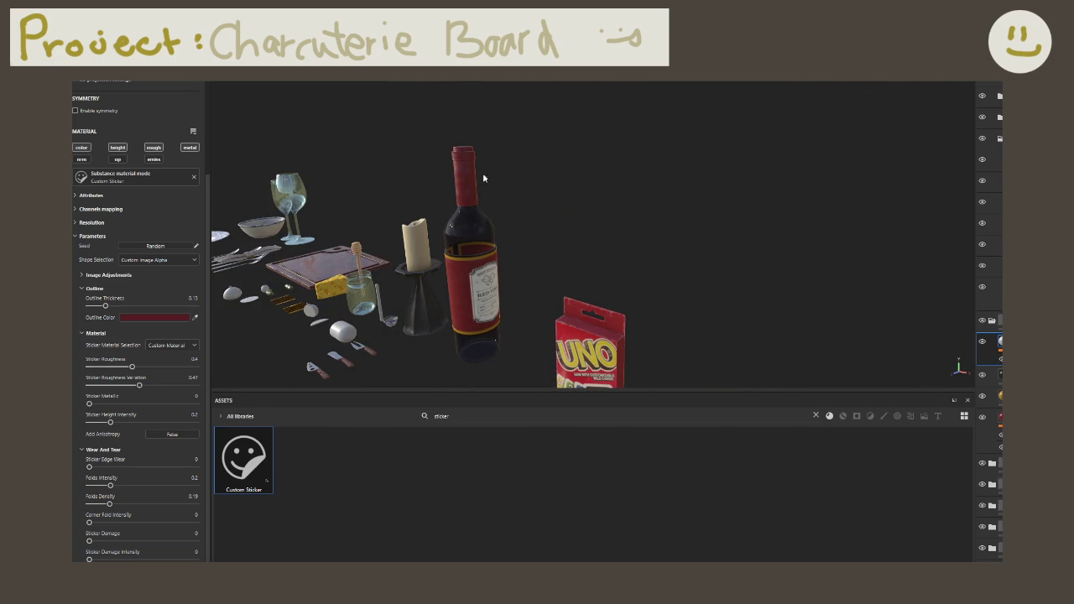
Check frontal and side views of the bottle, then collapse the expanded layer group.
left_click_drag(622, 269, 688, 260, "alt")
scroll(616, 243, "up", 2)
scroll(616, 243, "up", 2)
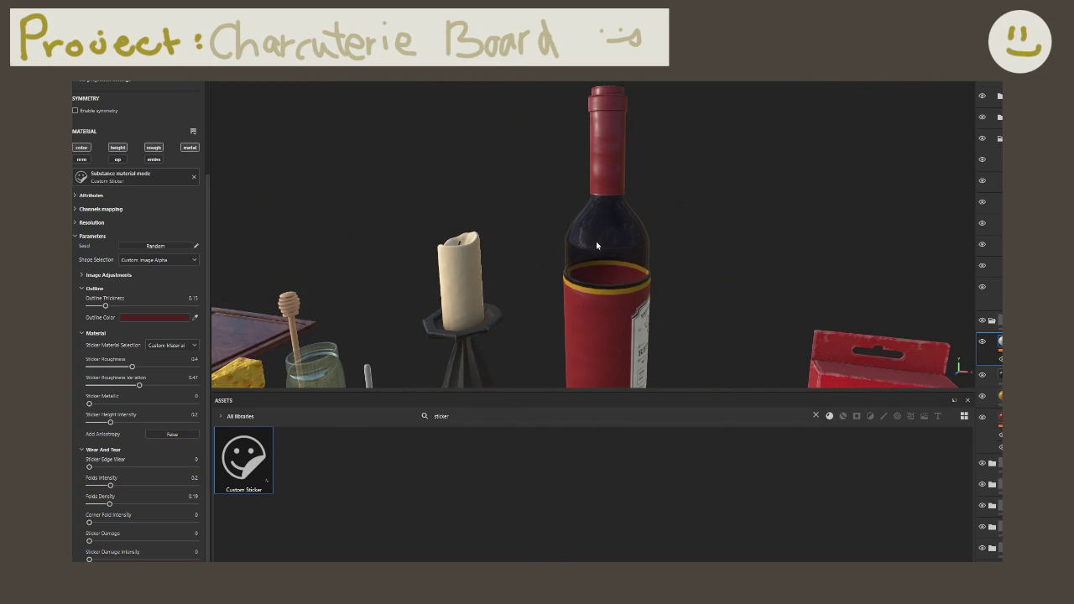
scroll(564, 253, "down", 2)
scroll(572, 267, "down", 2)
mouse_move(650, 279)
left_mouse_down("alt")
mouse_move(420, 232)
mouse_move(350, 233)
mouse_move(635, 244)
mouse_move(489, 267)
mouse_move(566, 239)
mouse_move(692, 253)
mouse_move(669, 252)
left_mouse_up("alt")
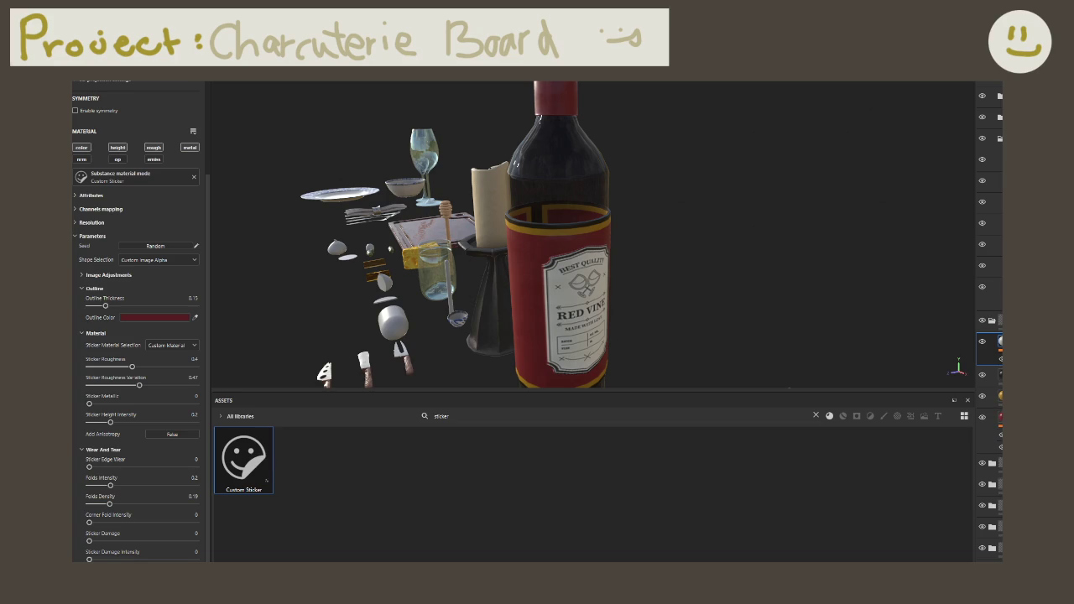
left_click(992, 322)
mouse_move(755, 277)
left_mouse_down("alt")
mouse_move(547, 250)
mouse_move(578, 245)
mouse_move(669, 308)
left_mouse_up("alt")
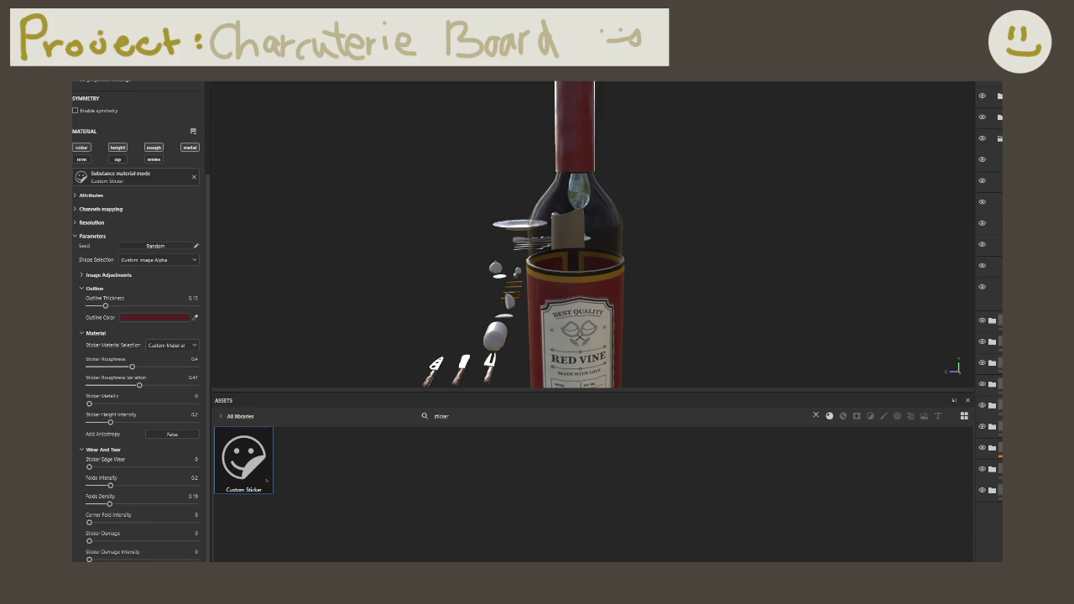
Select the Paper Grainy foil layer in the bottle's folder and enter its mask.
mouse_move(576, 202)
left_mouse_down("alt")
mouse_move(566, 246)
mouse_move(907, 241)
left_mouse_up("alt")
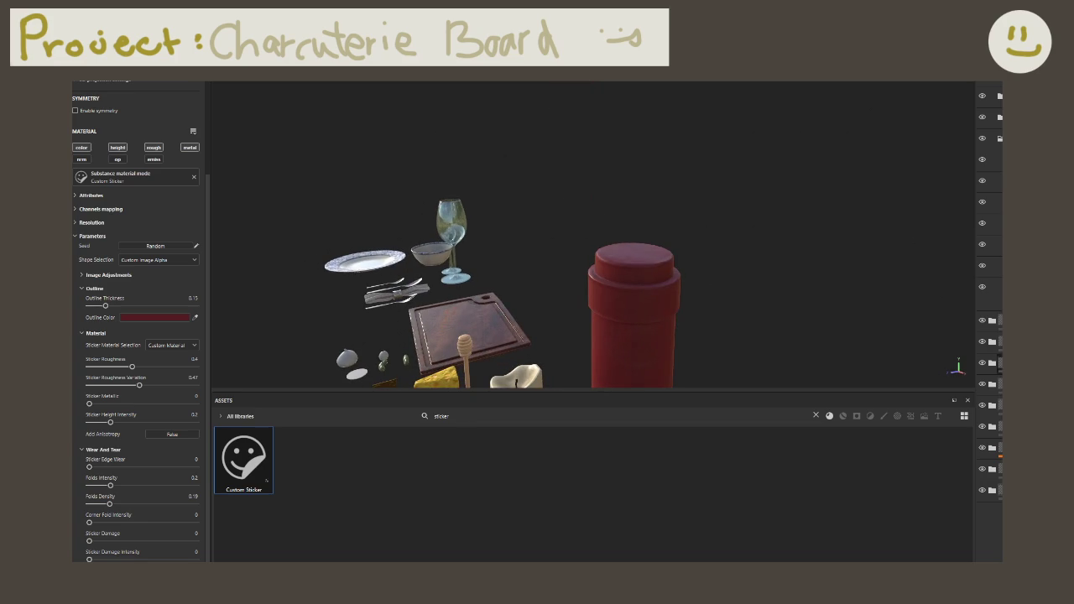
left_click(993, 325)
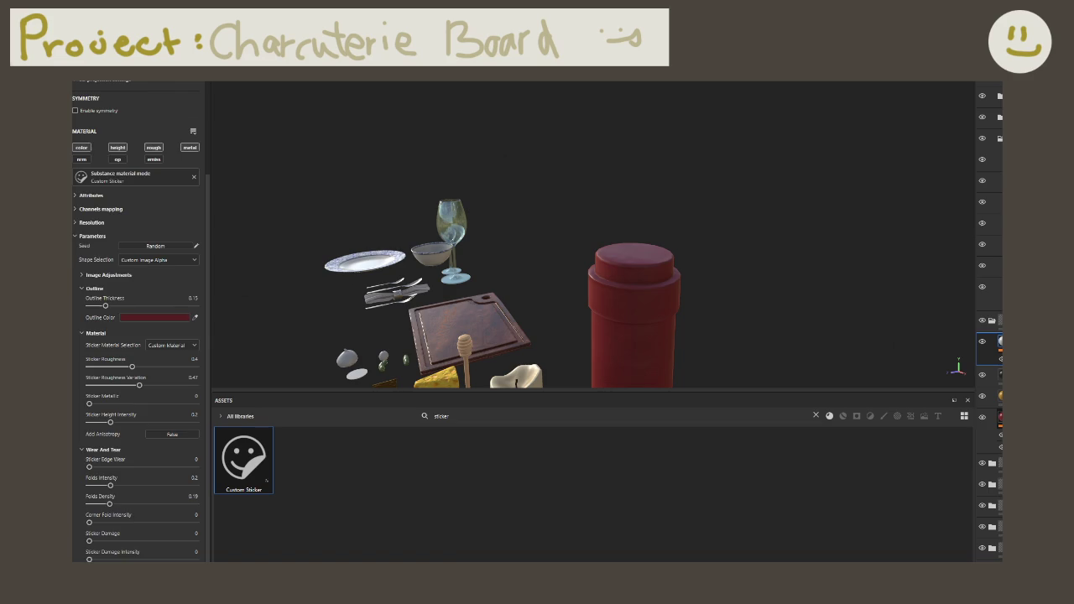
left_click(994, 417)
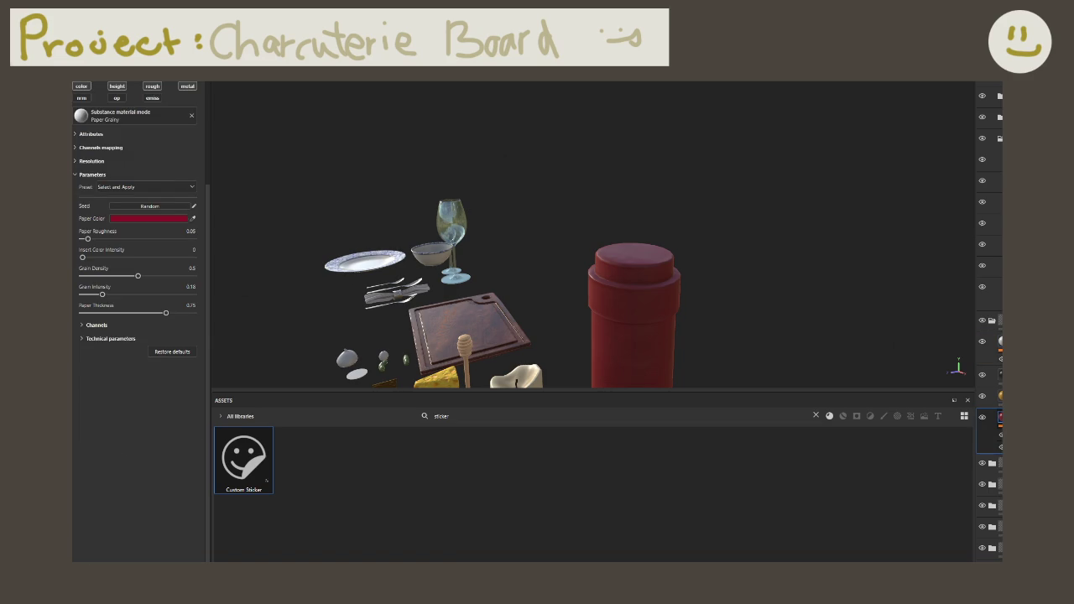
left_click(998, 417)
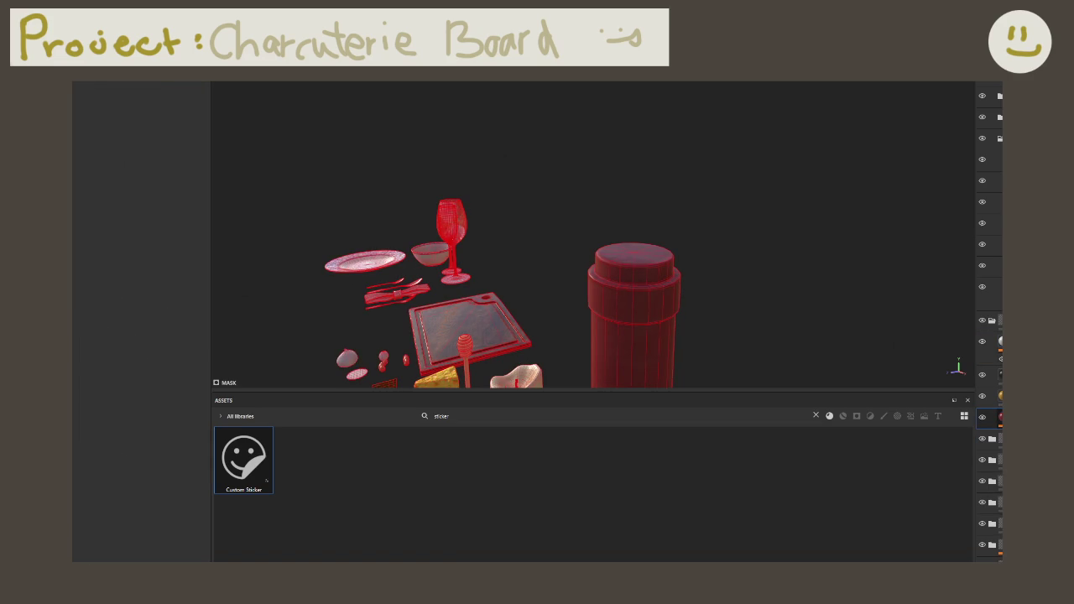
Polygon-fill the mask to exclude the top of the bottle cap from the foil.
left_click_drag(606, 250, 631, 248, "alt")
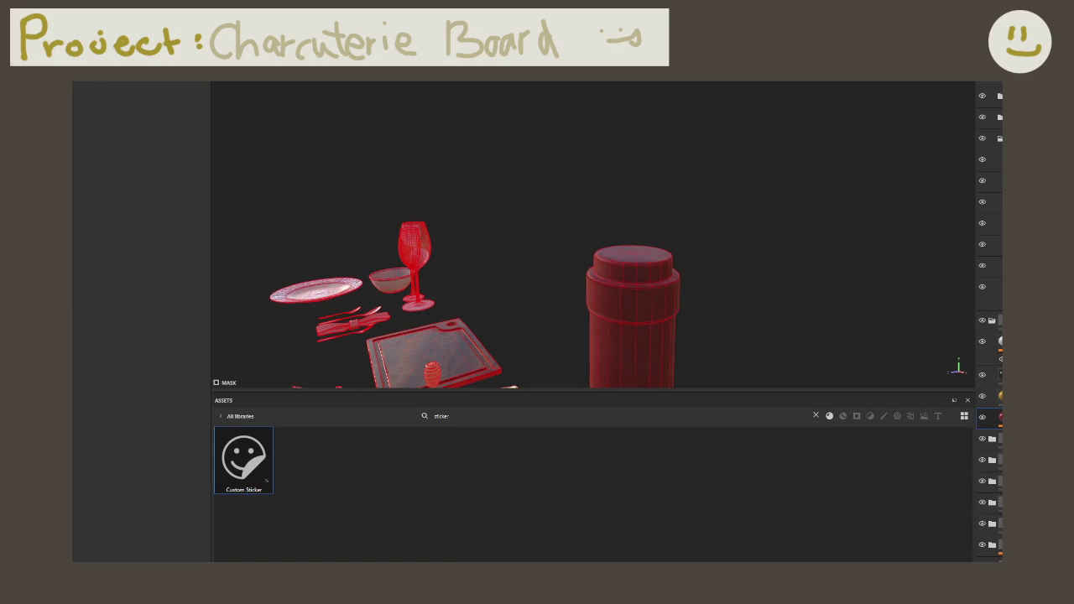
scroll(659, 271, "up", 2)
scroll(661, 270, "up", 2)
scroll(688, 262, "up", 2)
left_click_drag(707, 256, 695, 263, "alt")
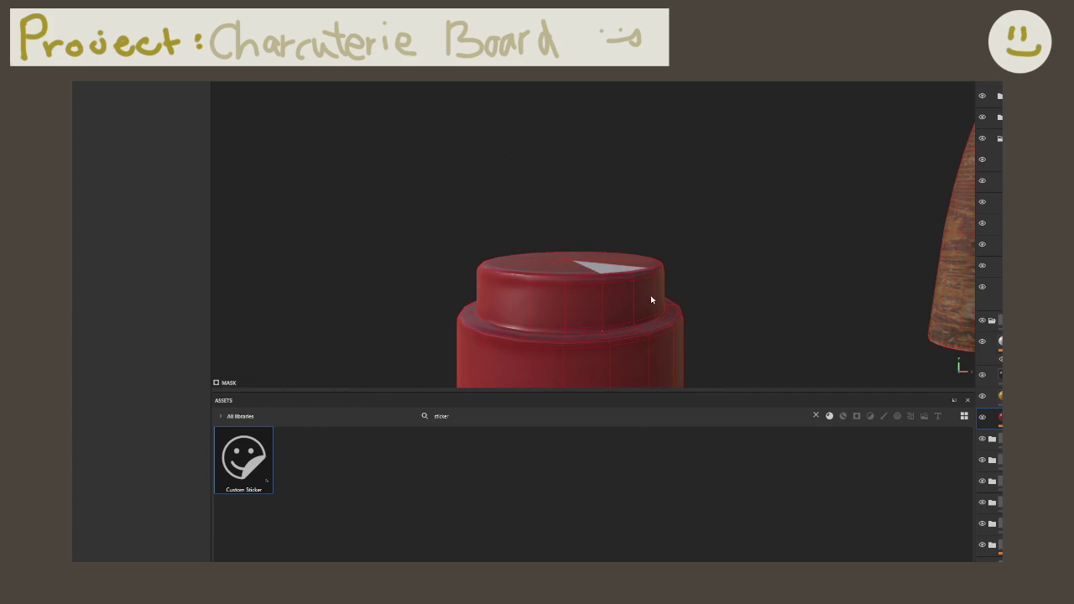
left_click_drag(651, 300, 646, 277, "alt")
mouse_move(342, 202)
left_mouse_down()
mouse_move(686, 282)
mouse_move(479, 218)
mouse_move(672, 223)
mouse_move(784, 211)
mouse_move(908, 232)
mouse_move(856, 197)
left_mouse_up()
mouse_move(450, 144)
left_mouse_down()
mouse_move(899, 268)
mouse_move(655, 257)
mouse_move(623, 230)
mouse_move(854, 281)
mouse_move(774, 232)
mouse_move(587, 252)
mouse_move(321, 247)
mouse_move(625, 236)
mouse_move(652, 249)
mouse_move(635, 324)
left_mouse_up()
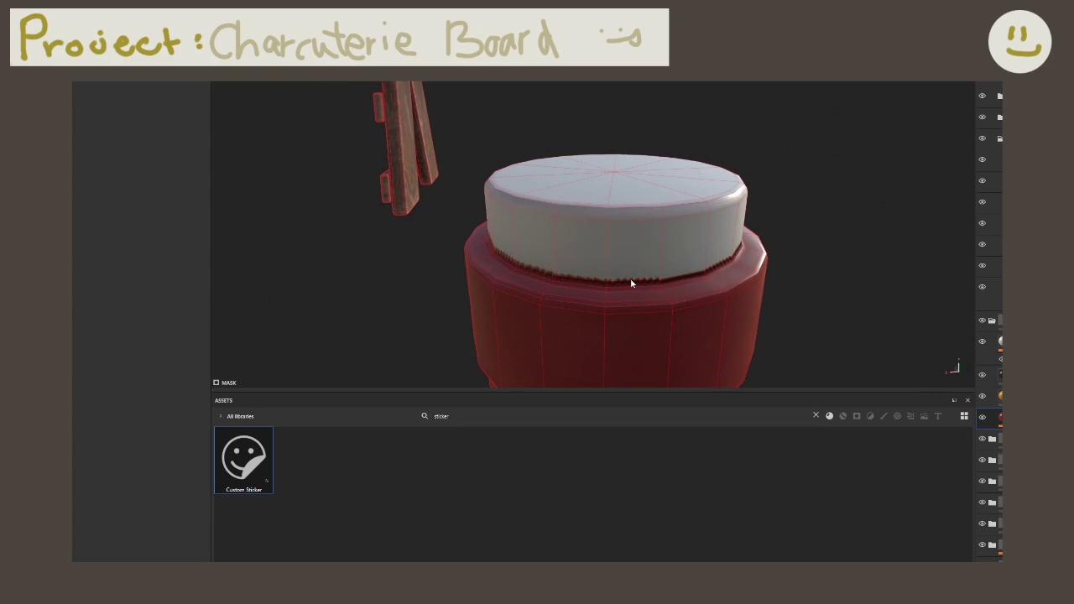
Touch up the mask along the lid's lower and left edges, undoing a jagged stroke.
left_click_drag(676, 284, 640, 282, "alt")
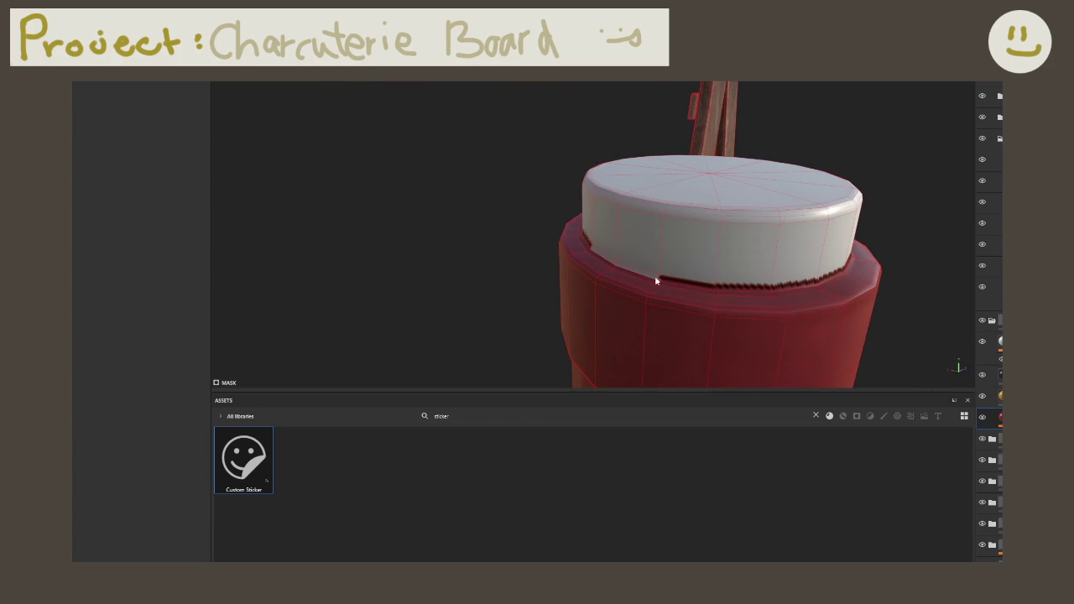
mouse_move(719, 282)
left_mouse_down("alt")
mouse_move(527, 297)
mouse_move(677, 276)
mouse_move(446, 274)
left_mouse_up("alt")
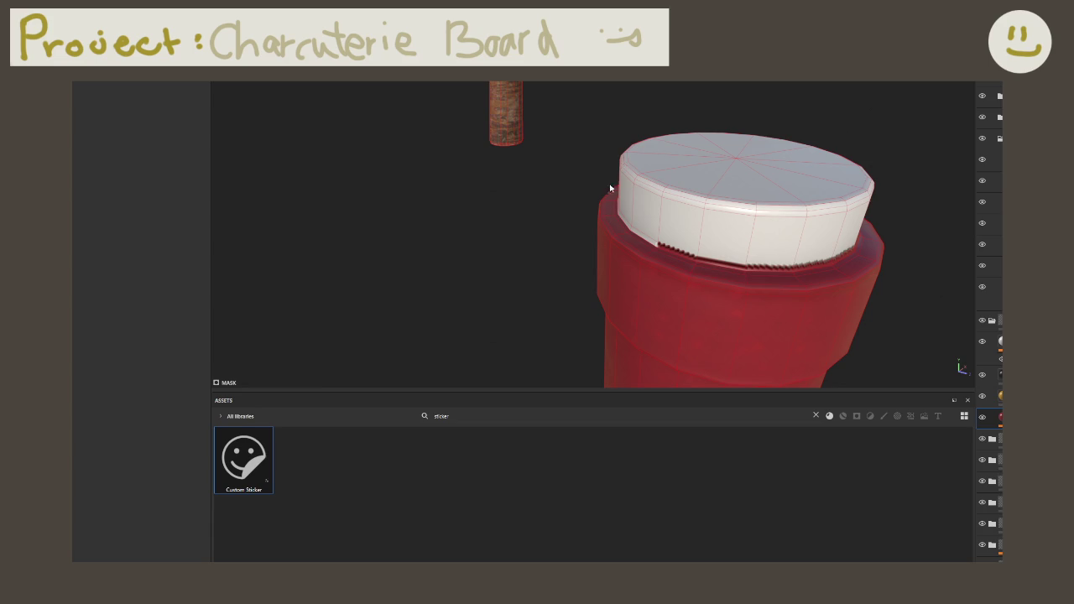
mouse_move(665, 267)
left_mouse_down("alt")
mouse_move(714, 280)
mouse_move(628, 280)
mouse_move(577, 261)
mouse_move(685, 277)
mouse_move(713, 270)
left_mouse_up("alt")
mouse_move(713, 270)
left_mouse_down("alt")
mouse_move(731, 269)
mouse_move(553, 275)
left_mouse_up("alt")
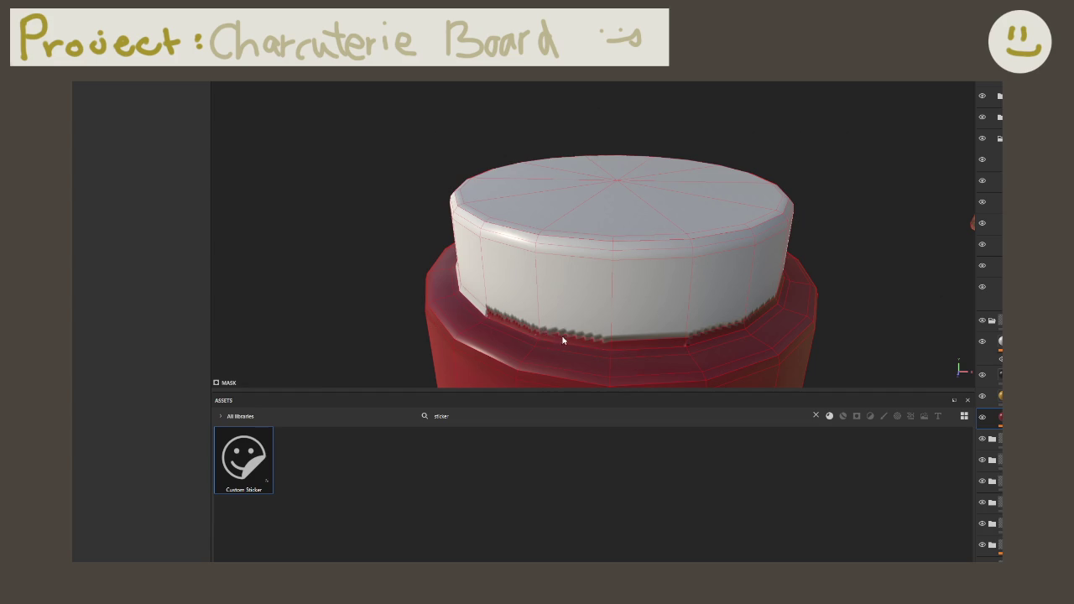
key("ctrl+z")
key("ctrl+z")
key("ctrl+z")
mouse_move(759, 340)
left_mouse_down("alt")
mouse_move(719, 294)
mouse_move(395, 143)
mouse_move(498, 238)
mouse_move(582, 261)
mouse_move(664, 243)
mouse_move(714, 249)
mouse_move(587, 296)
mouse_move(736, 273)
mouse_move(720, 260)
mouse_move(761, 372)
left_mouse_up("alt")
left_click(412, 245)
scroll(515, 265, "down", 5)
left_click_drag(515, 266, 588, 268, "alt")
scroll(621, 269, "up", 5)
scroll(637, 251, "up", 4)
mouse_move(654, 218)
left_mouse_down("alt")
mouse_move(682, 156)
mouse_move(646, 193)
mouse_move(634, 234)
left_mouse_up("alt")
scroll(682, 156, "down", 2)
scroll(537, 196, "up", 3)
scroll(746, 156, "up", 3)
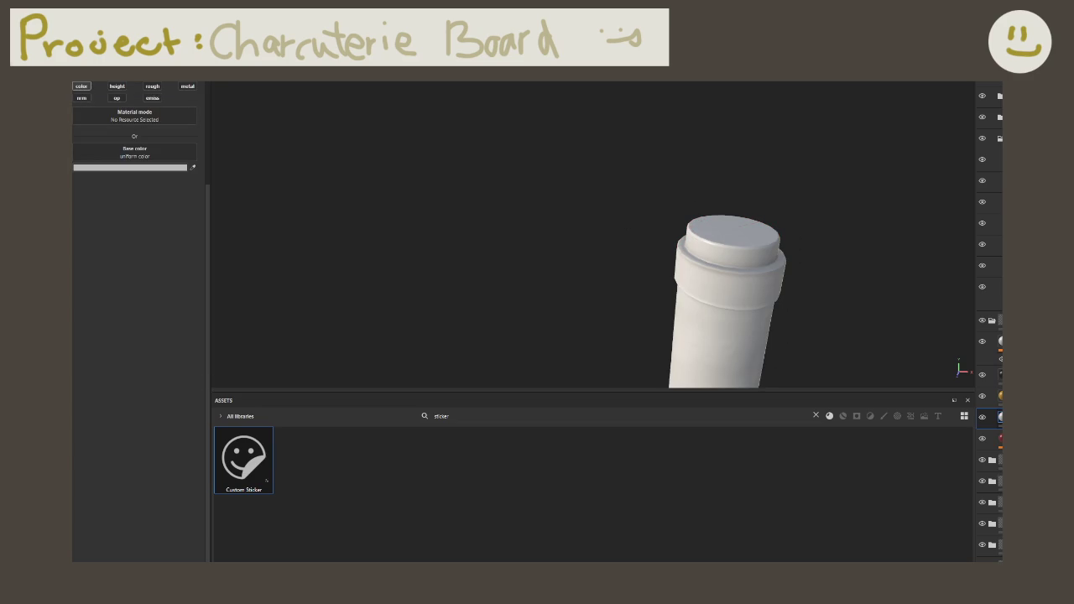
Search assets for 'cork' and apply Cork Natural to the bottle.
left_click(992, 405)
left_click(491, 414)
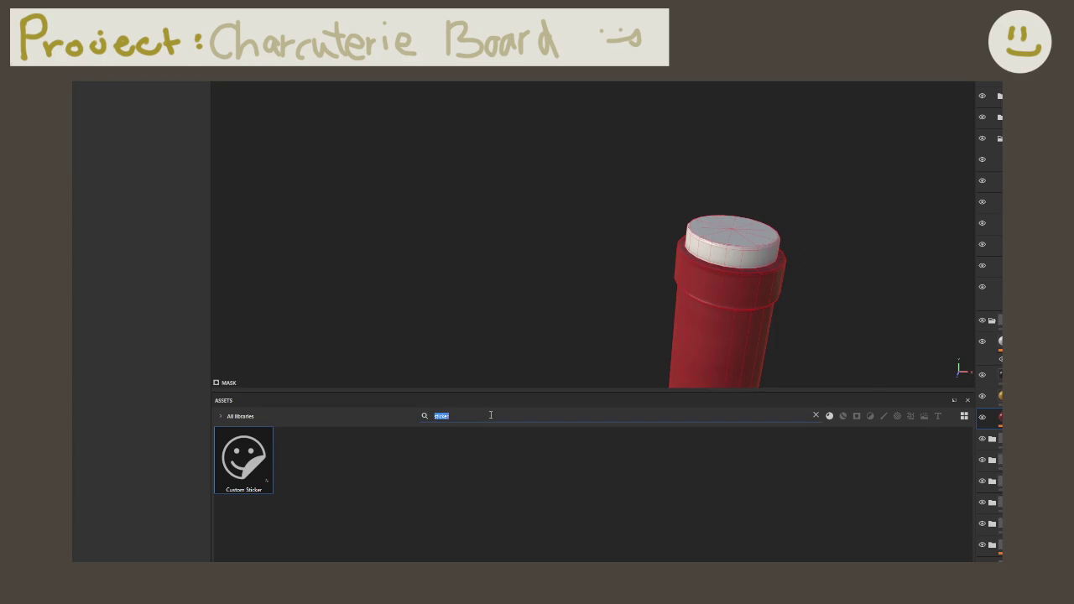
type("cork")
left_click_drag(243, 457, 717, 234)
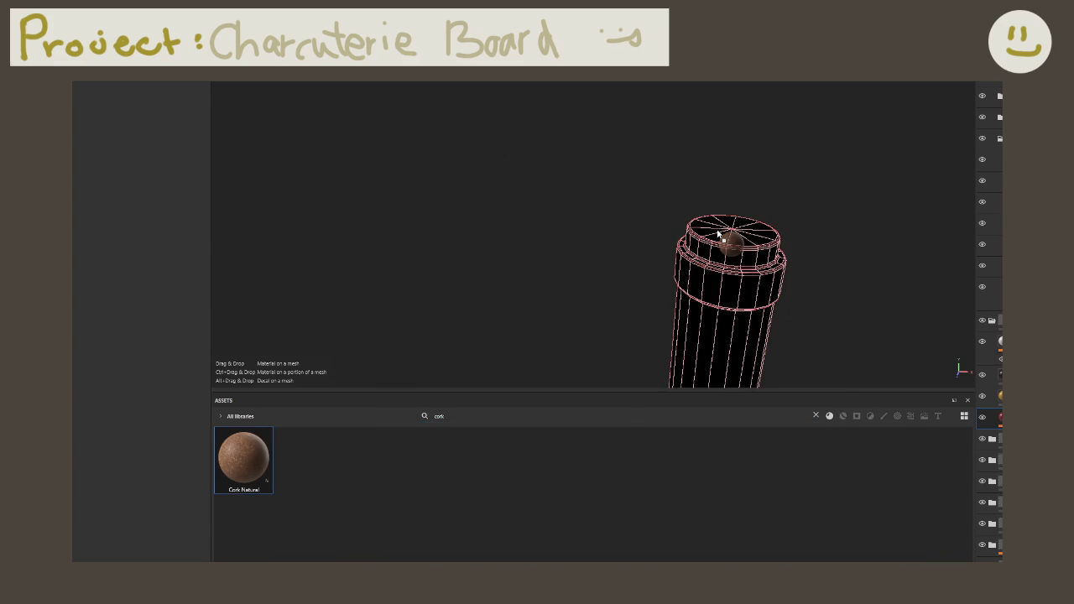
left_click_drag(717, 234, 718, 234)
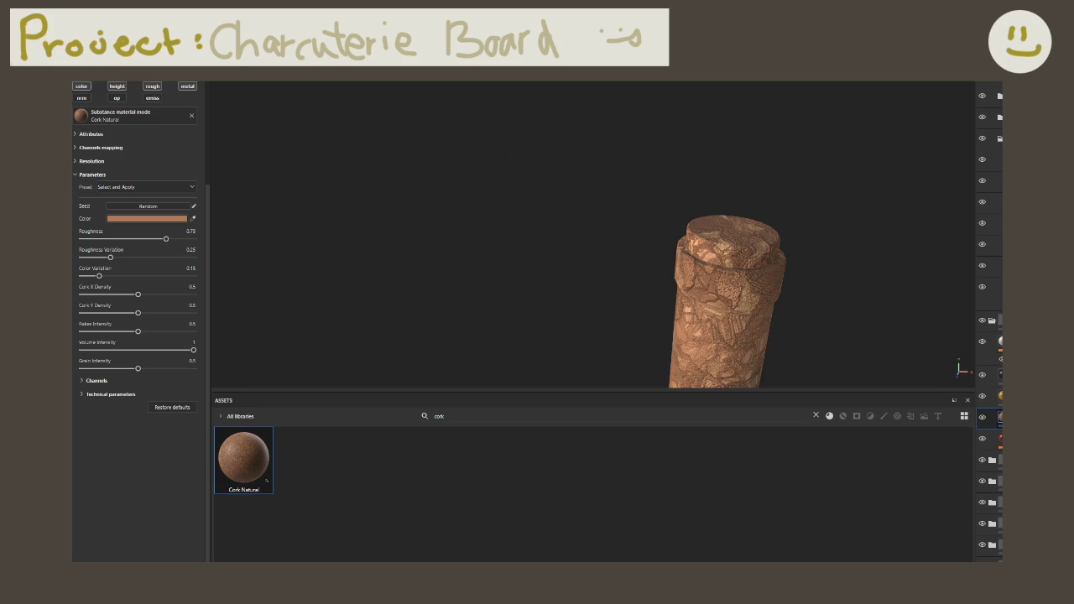
Preview the cork layer's mask on the bottle top, then show its cork presets.
left_click(998, 417)
left_click_drag(739, 223, 572, 265, "alt")
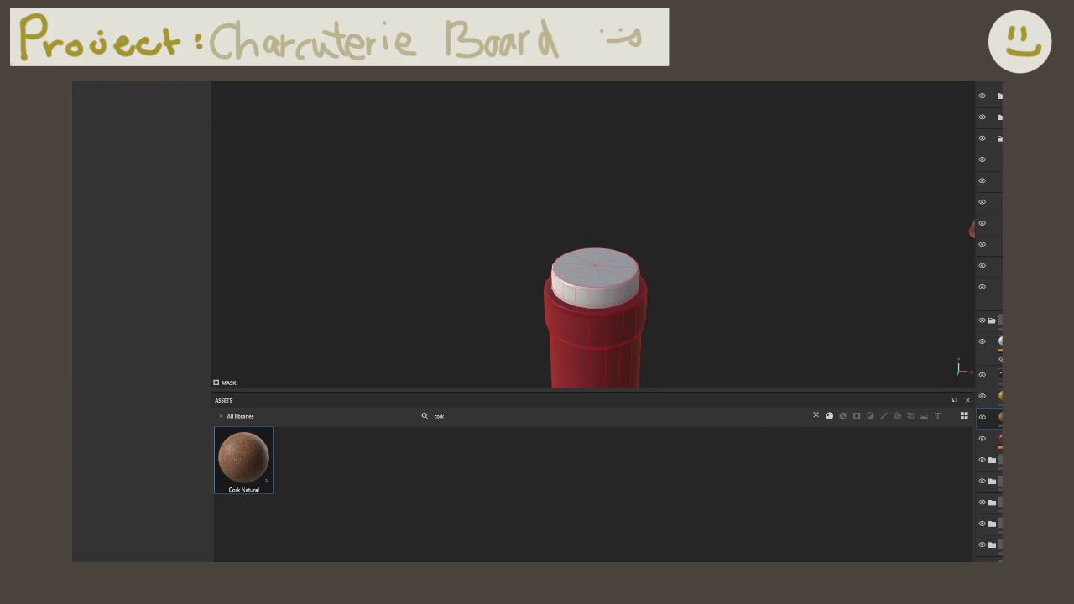
scroll(609, 281, "up", 2)
scroll(609, 281, "up", 2)
scroll(625, 269, "up", 2)
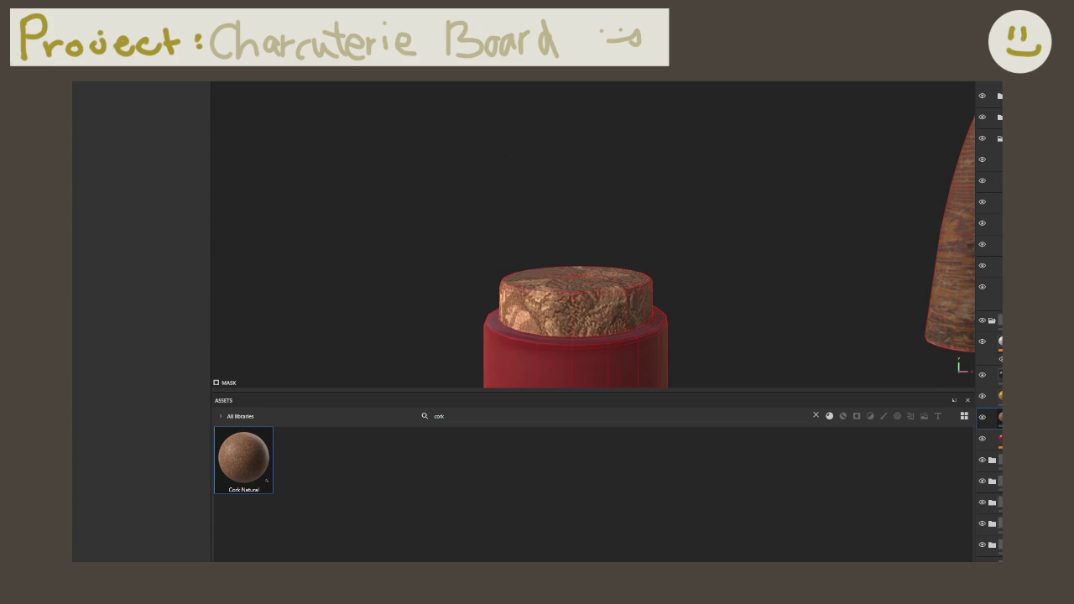
left_click(1000, 417)
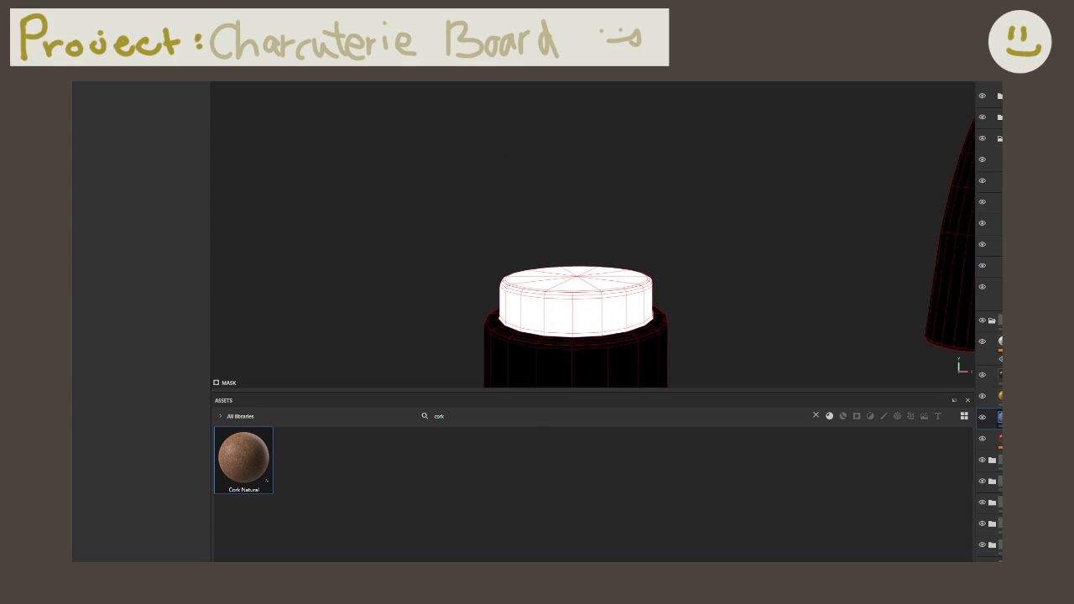
left_click(1000, 417)
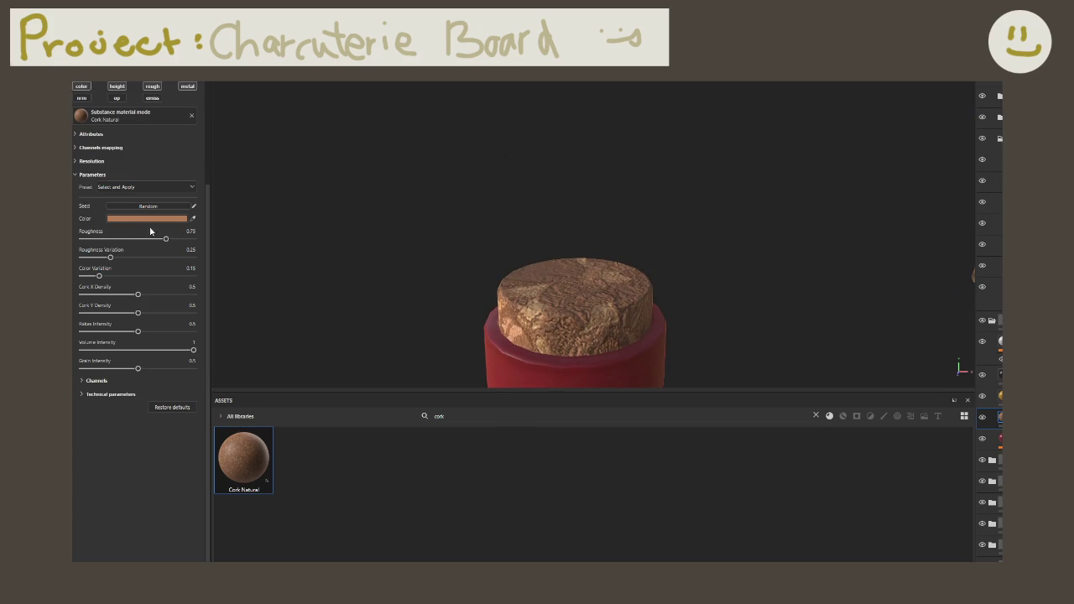
scroll(596, 311, "down", 2)
scroll(596, 312, "down", 2)
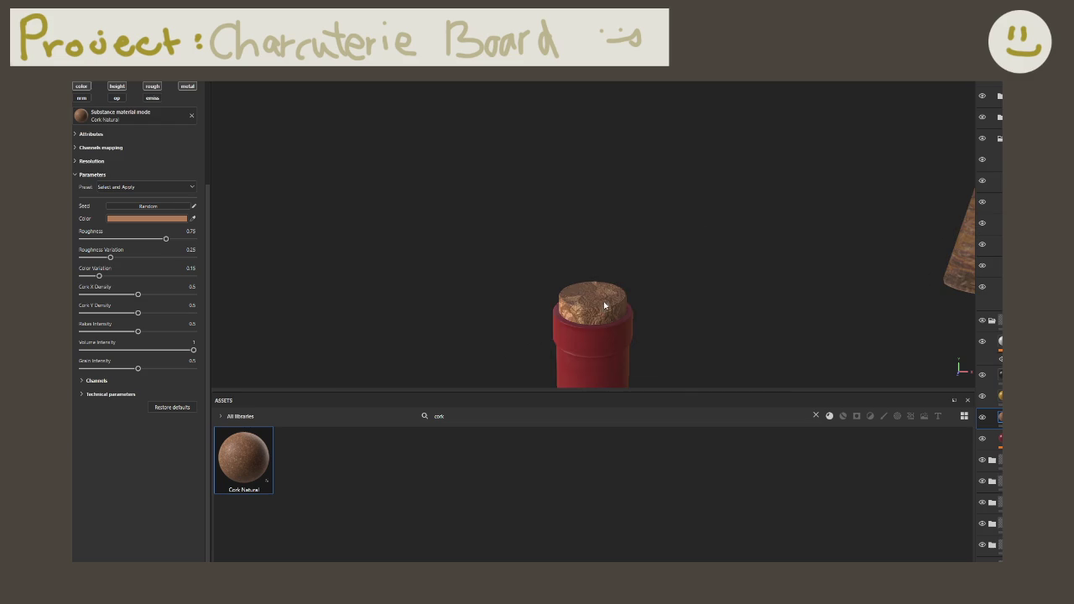
scroll(676, 193, "down", 2)
left_click(131, 186)
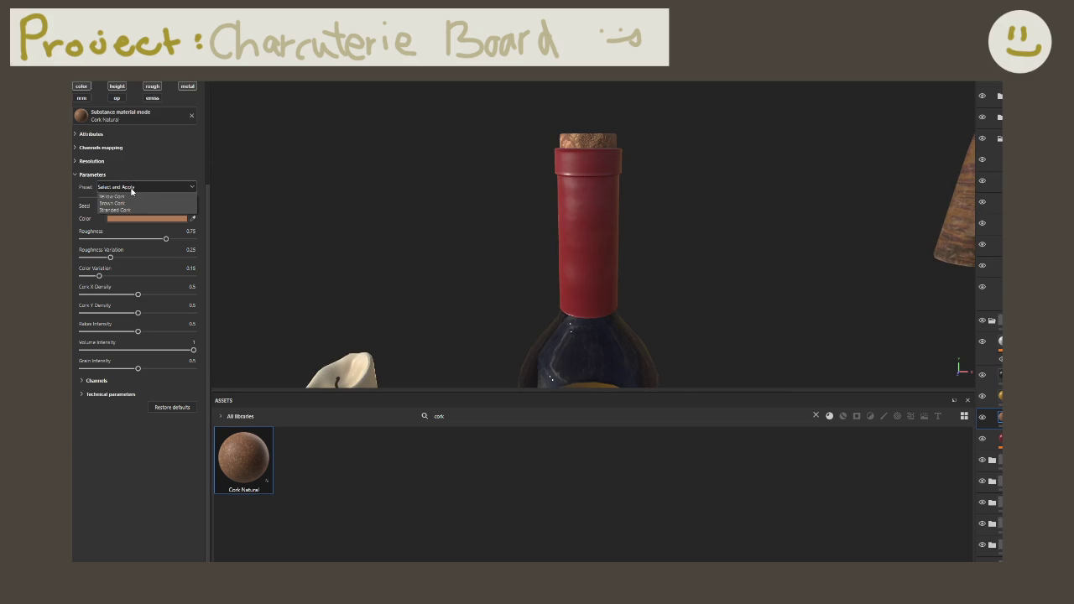
Apply a cork preset and re-randomize the cork pattern with Seed Random.
left_click(134, 203)
mouse_move(559, 199)
middle_mouse_down()
mouse_move(665, 209)
mouse_move(666, 223)
middle_mouse_up()
left_click(169, 204)
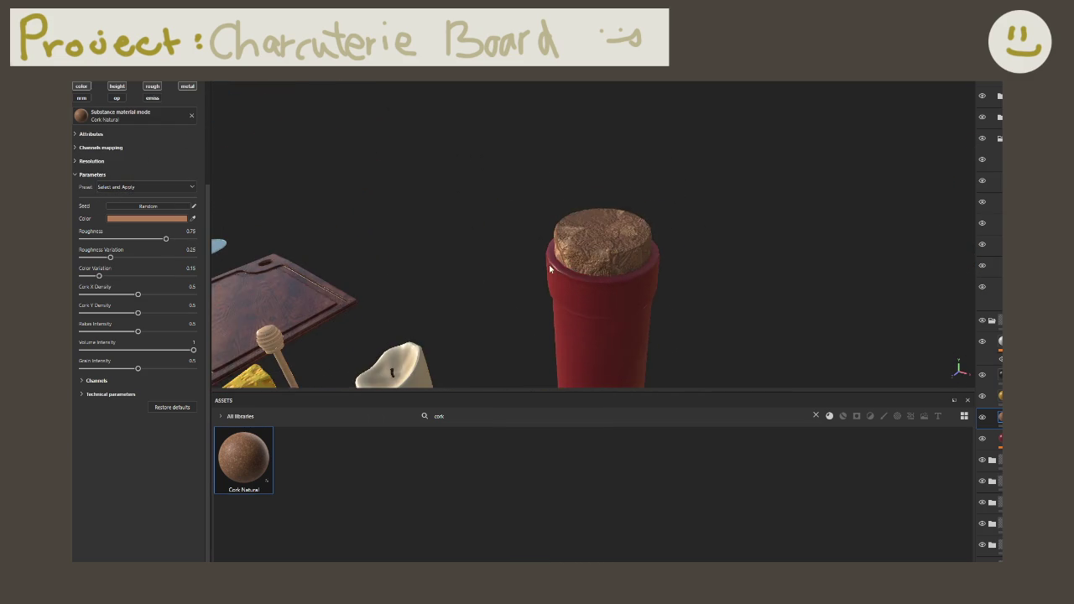
left_click(170, 204)
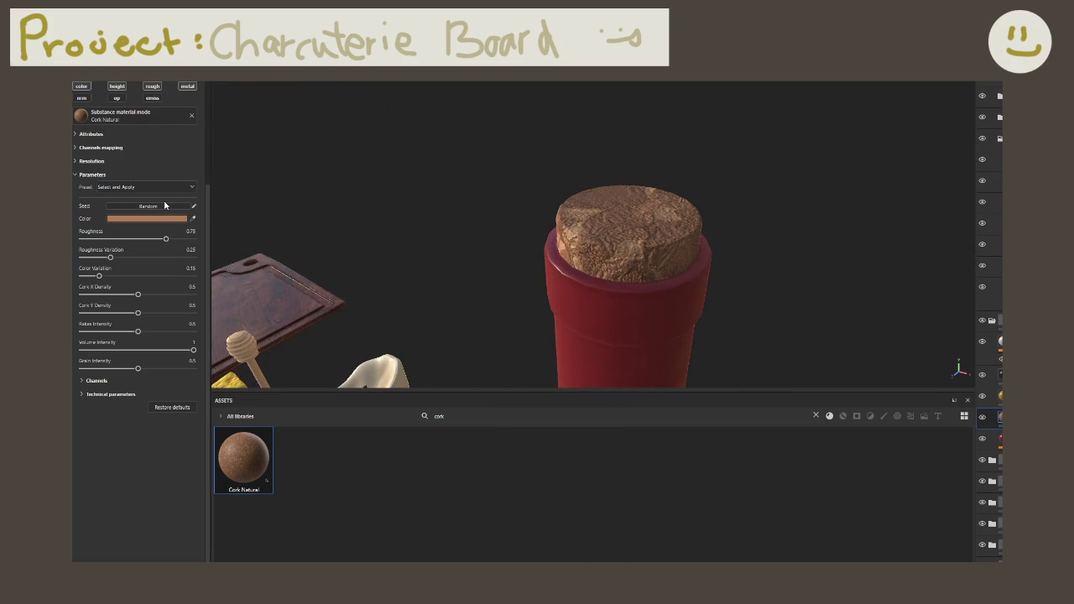
left_click(165, 205)
Try several cork presets, including Yellow Cork, ending on a darker brown cork.
left_click(166, 190)
left_click(167, 210)
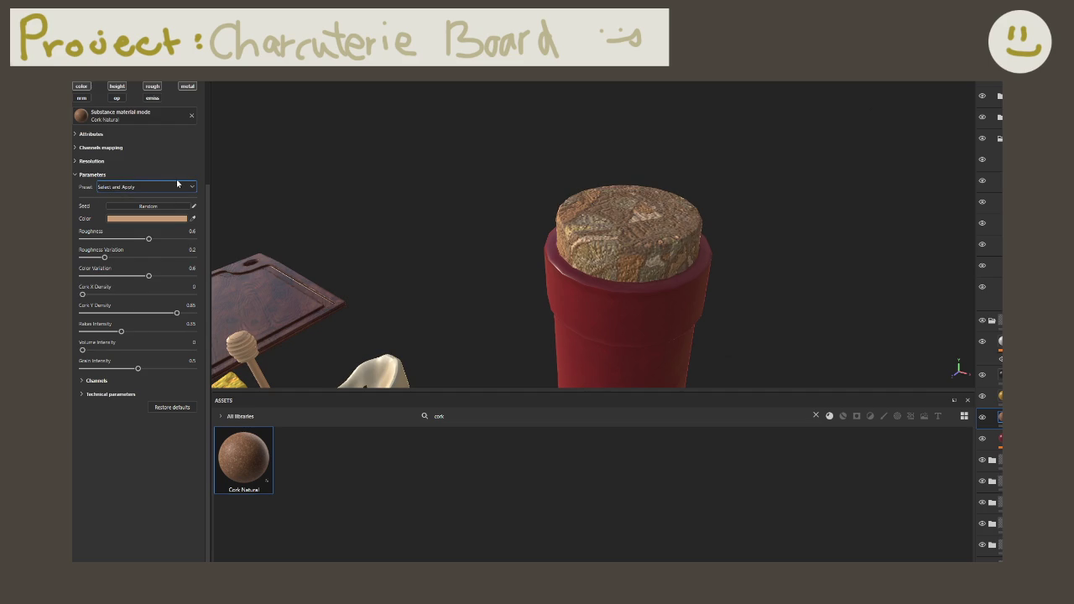
left_click(177, 185)
left_click(176, 196)
left_click(180, 188)
left_click(178, 203)
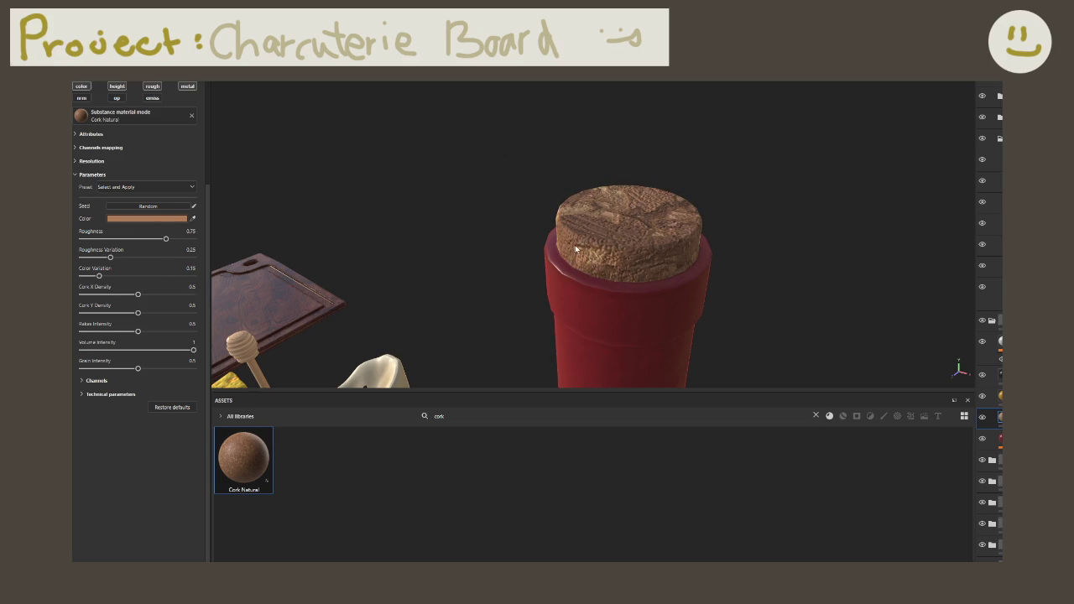
Undo the cork spilling onto the red cap and enable the cork's height channel.
left_click(572, 226, "ctrl")
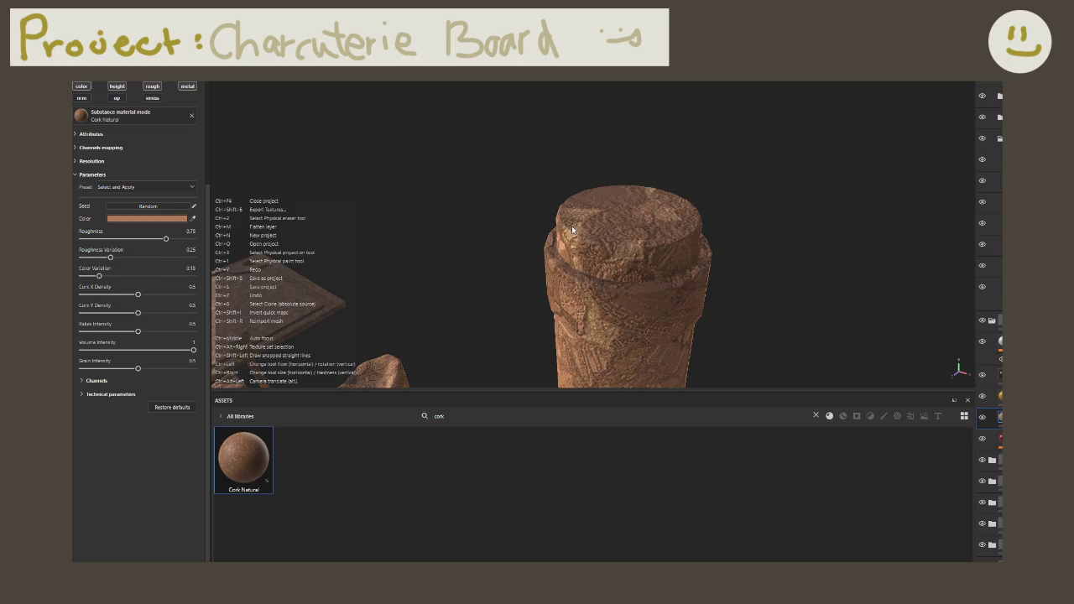
key("ctrl+z")
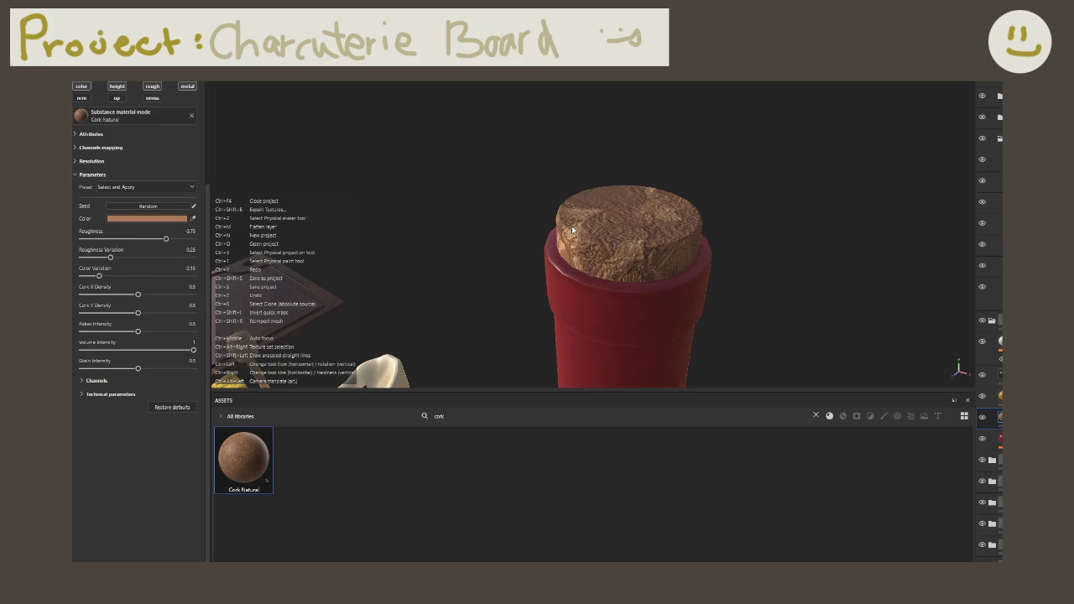
left_click(119, 187)
left_click(120, 187)
left_click(120, 87)
left_click(117, 86)
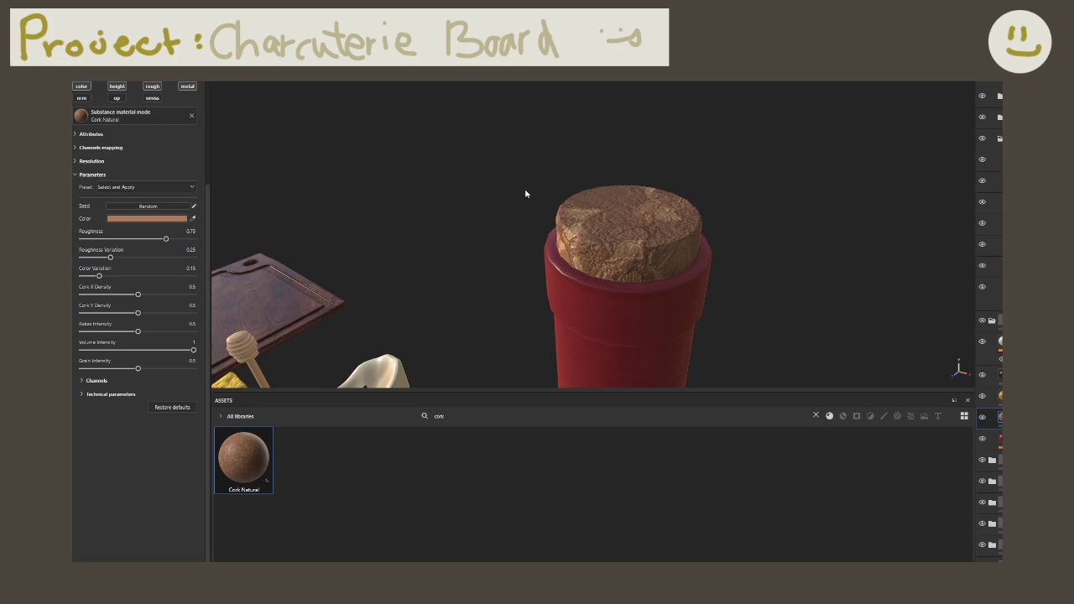
Adjust the cork roughness slider, settling at 0.71, while inspecting the bottle top.
scroll(599, 180, "up", 2)
scroll(600, 185, "up", 2)
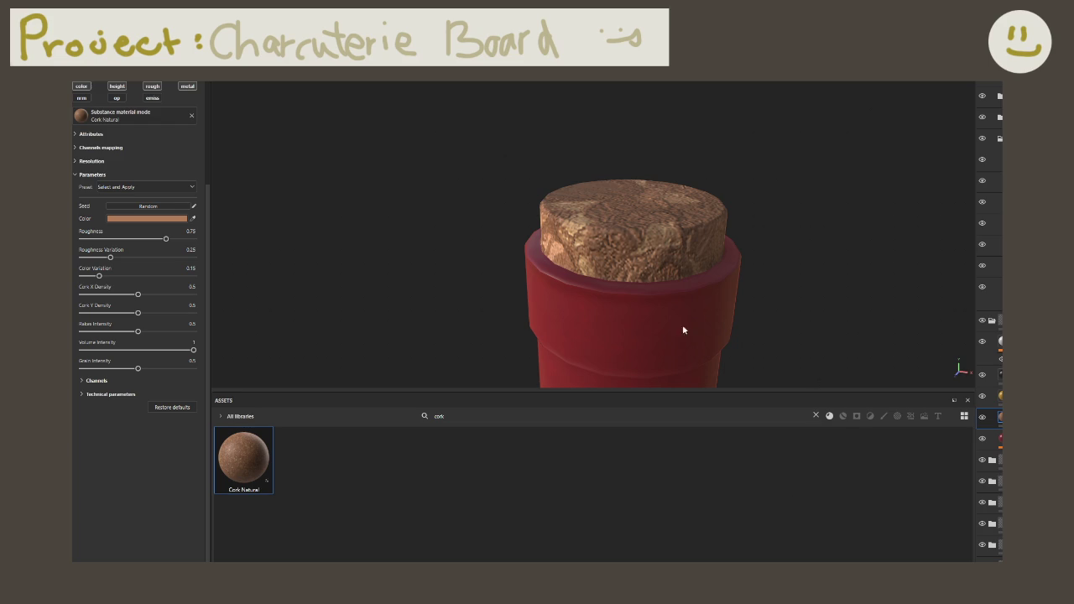
mouse_move(693, 334)
left_mouse_down("alt")
mouse_move(556, 282)
mouse_move(666, 271)
mouse_move(622, 270)
mouse_move(655, 312)
mouse_move(668, 307)
mouse_move(640, 285)
mouse_move(623, 299)
mouse_move(503, 252)
mouse_move(508, 293)
mouse_move(576, 307)
mouse_move(489, 264)
mouse_move(775, 271)
mouse_move(755, 271)
left_mouse_up("alt")
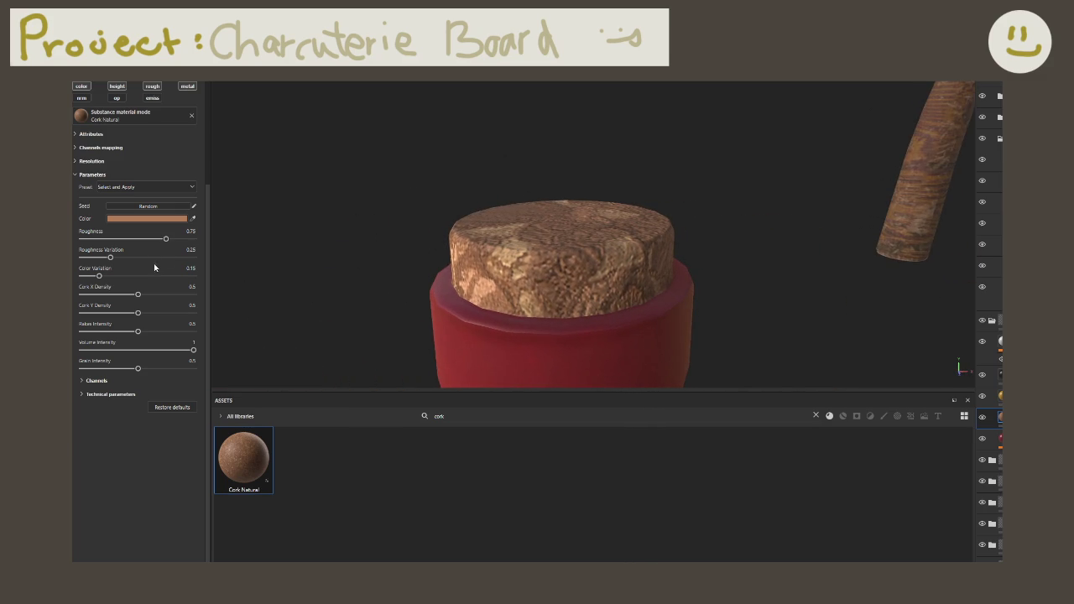
mouse_move(168, 240)
left_mouse_down()
mouse_move(118, 243)
mouse_move(143, 247)
left_mouse_up()
left_click_drag(531, 263, 232, 236, "alt")
mouse_move(146, 236)
left_mouse_down()
mouse_move(162, 241)
mouse_move(113, 277)
mouse_move(159, 282)
left_mouse_up()
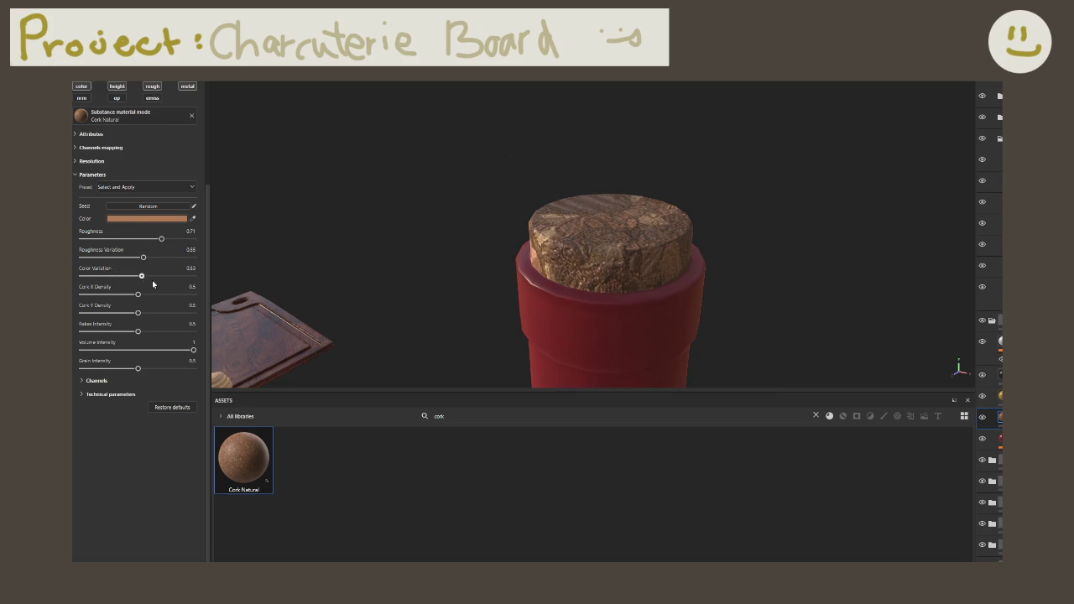
middle_click_drag(722, 251, 800, 256)
mouse_move(800, 256)
left_mouse_down("alt")
mouse_move(493, 231)
mouse_move(403, 235)
mouse_move(726, 232)
mouse_move(637, 234)
left_mouse_up("alt")
Switch the cork material to a different projection mode.
scroll(126, 168, "up", 2)
scroll(132, 151, "up", 2)
scroll(142, 123, "up", 2)
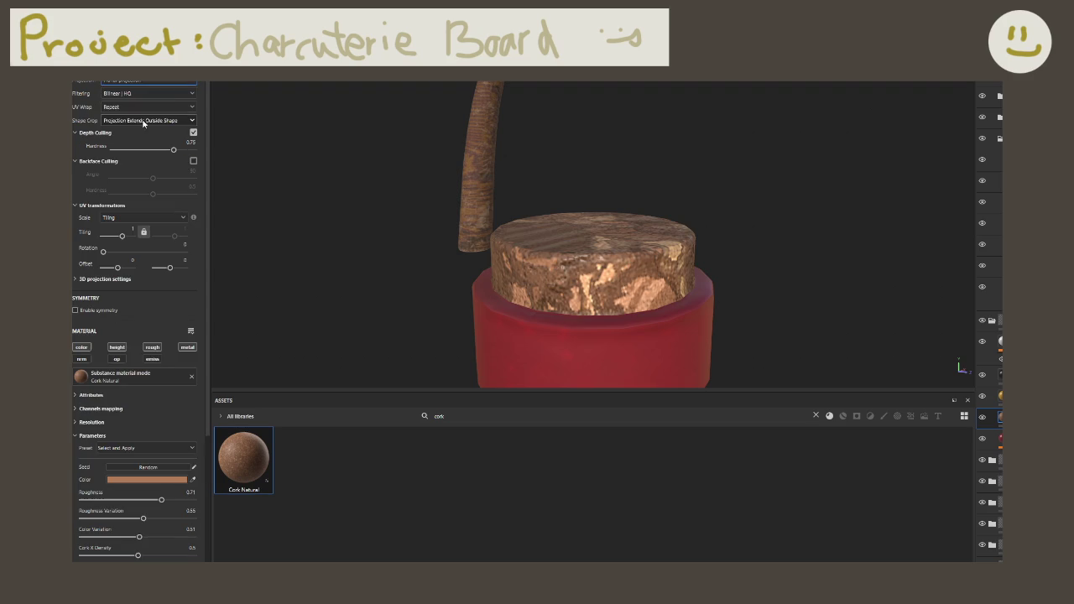
left_click(148, 81)
left_click(134, 105)
mouse_move(537, 210)
left_mouse_down("alt")
mouse_move(576, 202)
mouse_move(494, 204)
left_mouse_up("alt")
Set the cork UV tiling to 20, testing and undoing a flakes intensity change.
left_click_drag(122, 165, 131, 172)
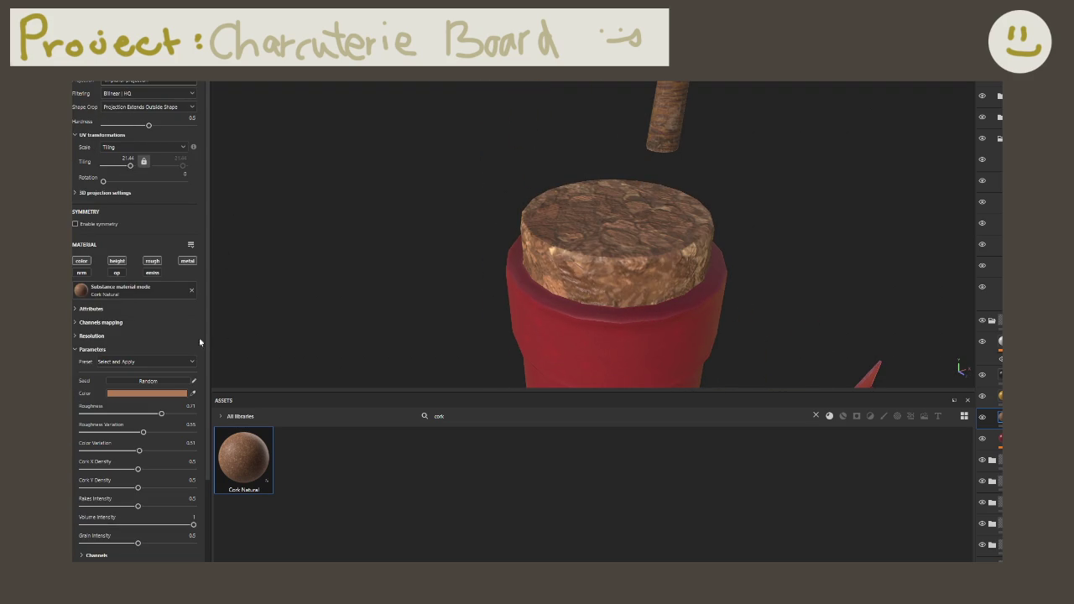
left_click(128, 157)
type("20")
key("Return")
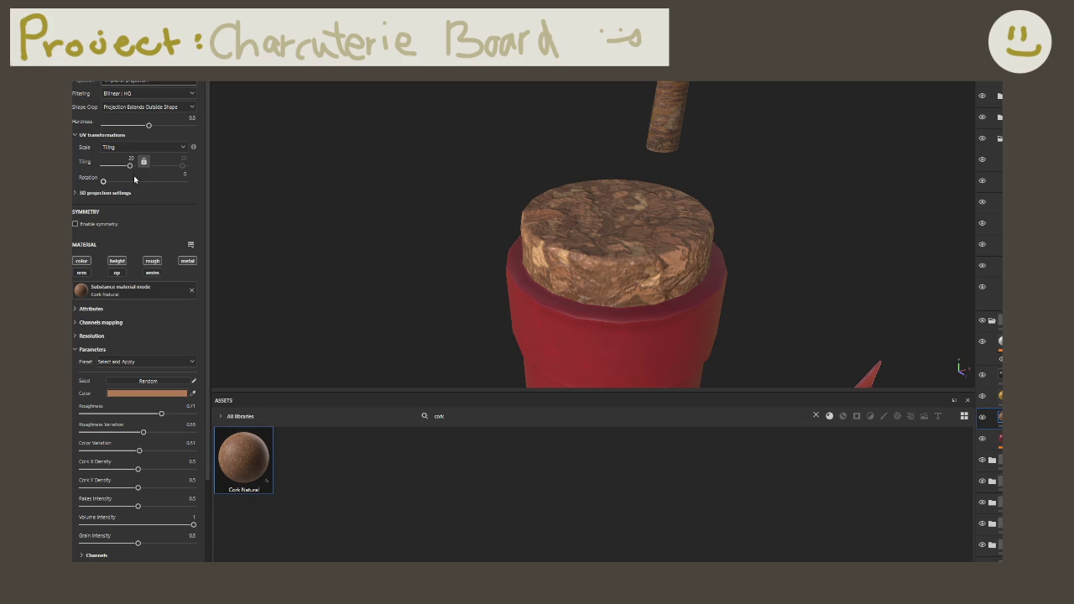
left_click_drag(546, 219, 244, 371, "alt")
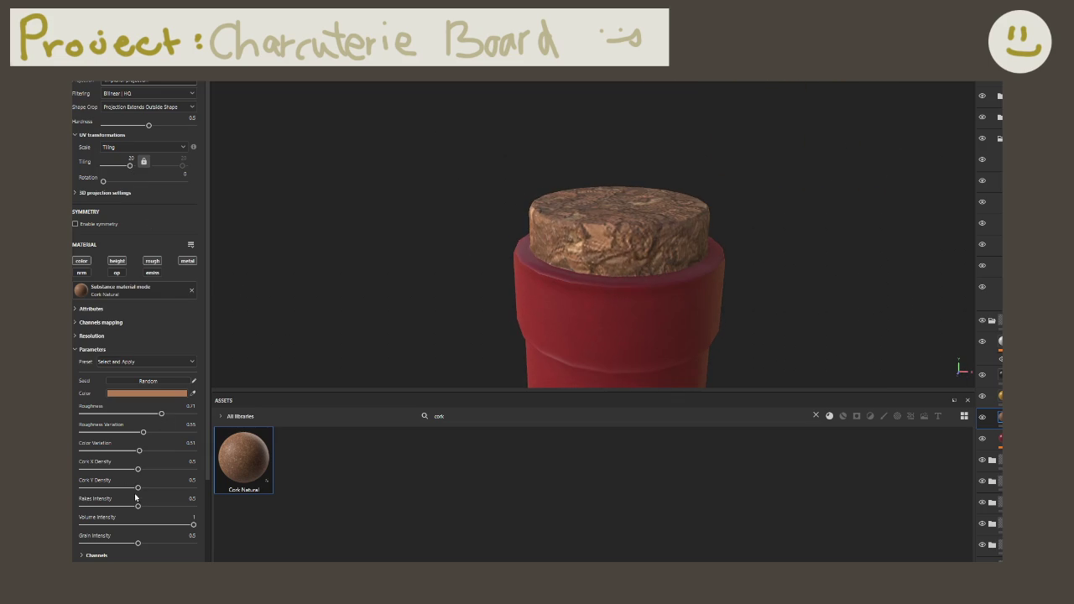
left_click_drag(139, 507, 162, 507)
left_click_drag(532, 353, 538, 370, "alt")
key("ctrl+z")
Select the red cap's layer to show its Creases Soft height settings.
left_click_drag(590, 312, 522, 328, "alt")
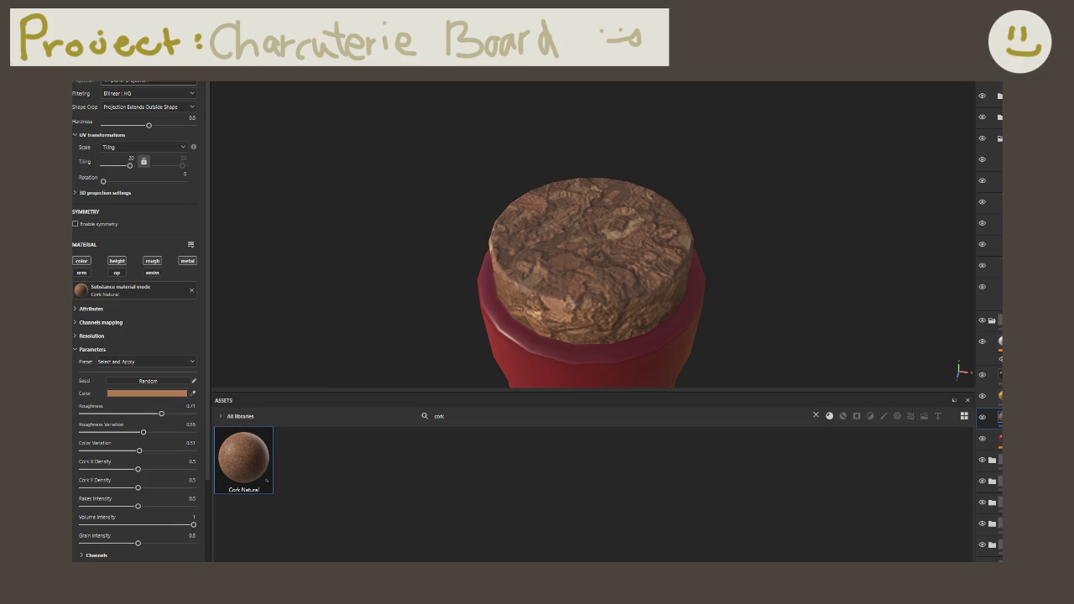
mouse_move(652, 263)
left_mouse_down("alt")
mouse_move(590, 222)
mouse_move(698, 283)
mouse_move(649, 165)
left_mouse_up("alt")
right_click_drag(649, 164, 673, 220, "alt")
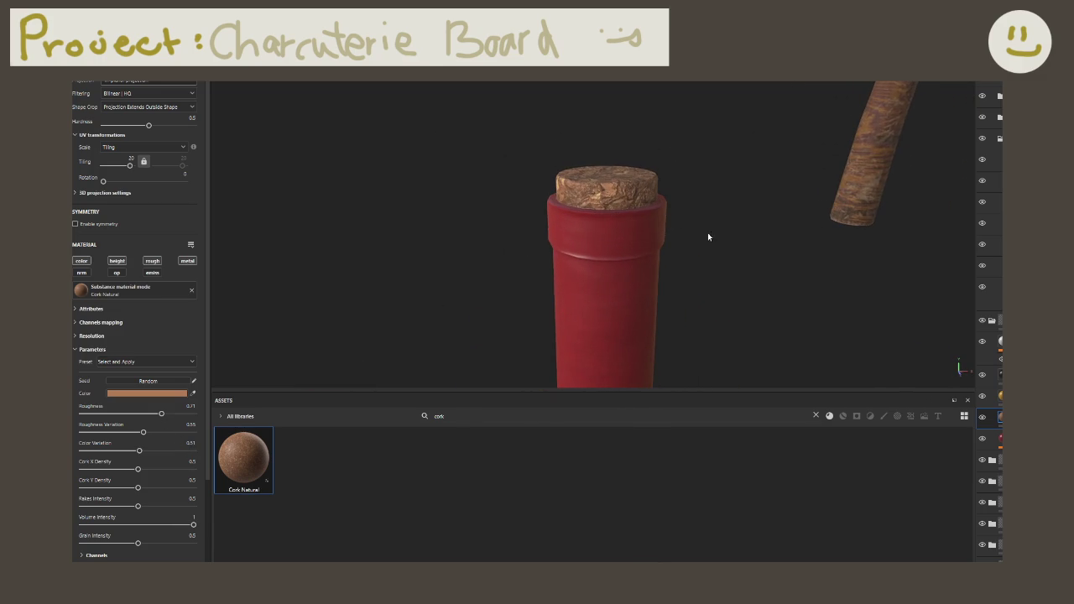
left_click(994, 438)
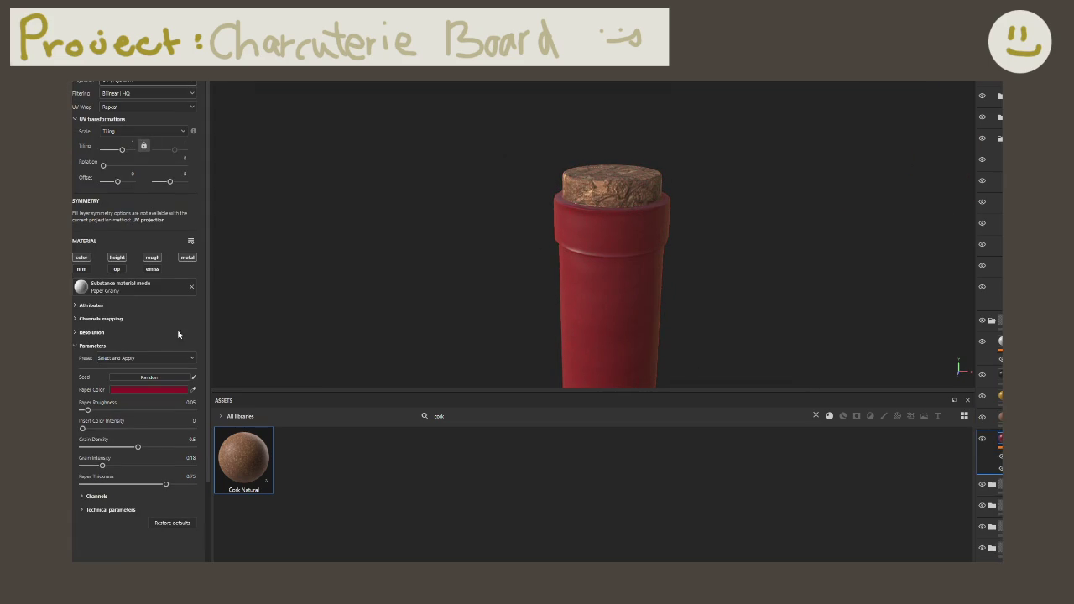
left_click(998, 468)
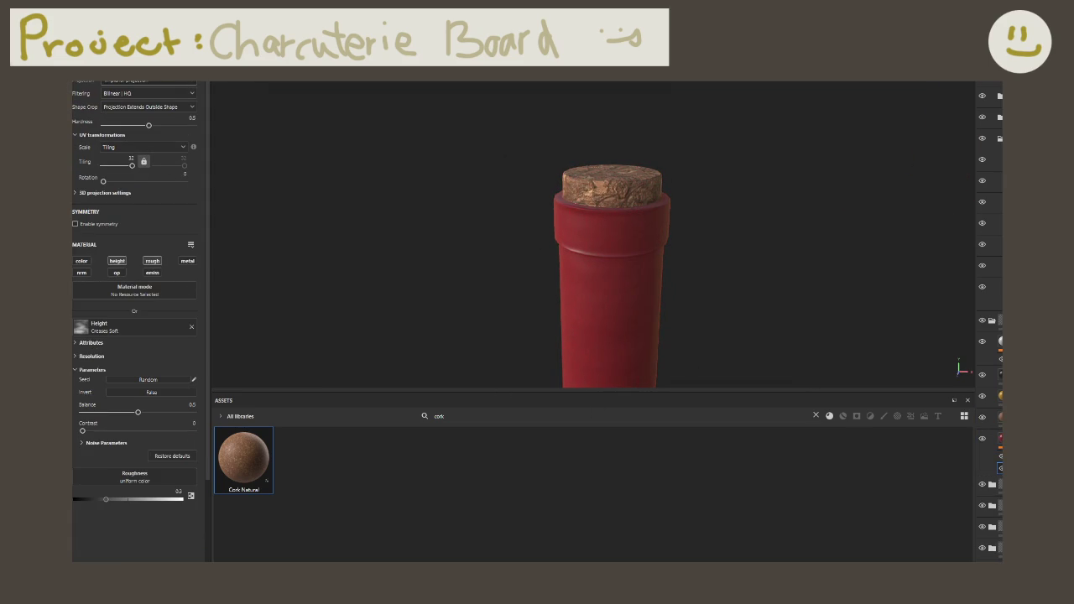
Undo a creases balance tweak and set the Creases Soft tiling to 50.
left_click_drag(144, 413, 193, 413)
mouse_move(580, 286)
left_mouse_down("alt")
mouse_move(536, 160)
mouse_move(352, 294)
mouse_move(313, 405)
left_mouse_up("alt")
key("ctrl+z")
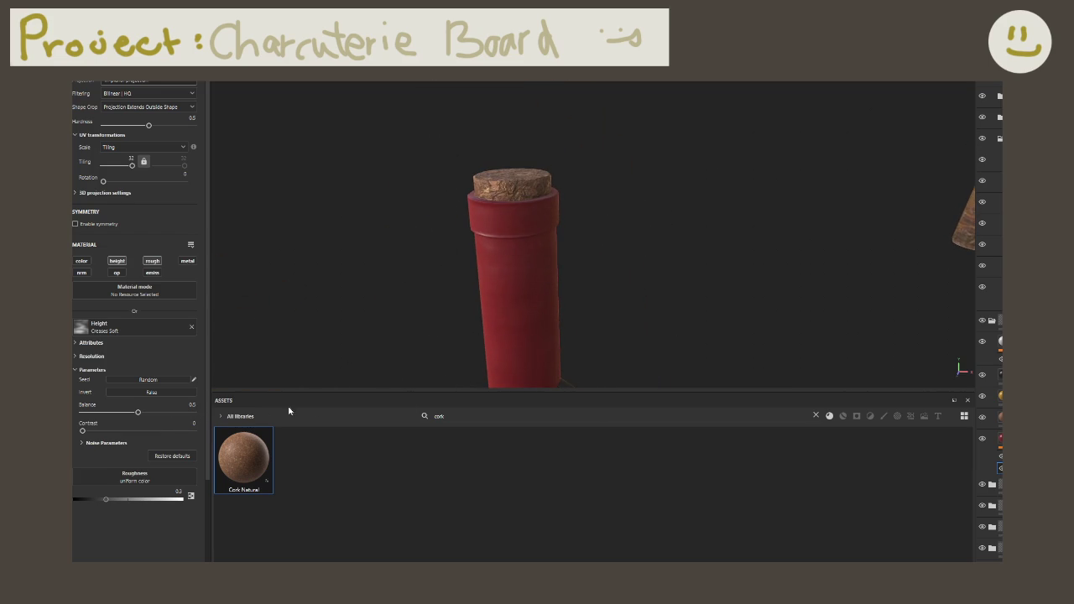
left_click(130, 158)
type("50")
key("Return")
Switch the crease texture fill to UV projection.
scroll(515, 271, "down", 5)
middle_click_drag(515, 271, 565, 162, "alt")
left_click_drag(571, 171, 604, 223, "alt")
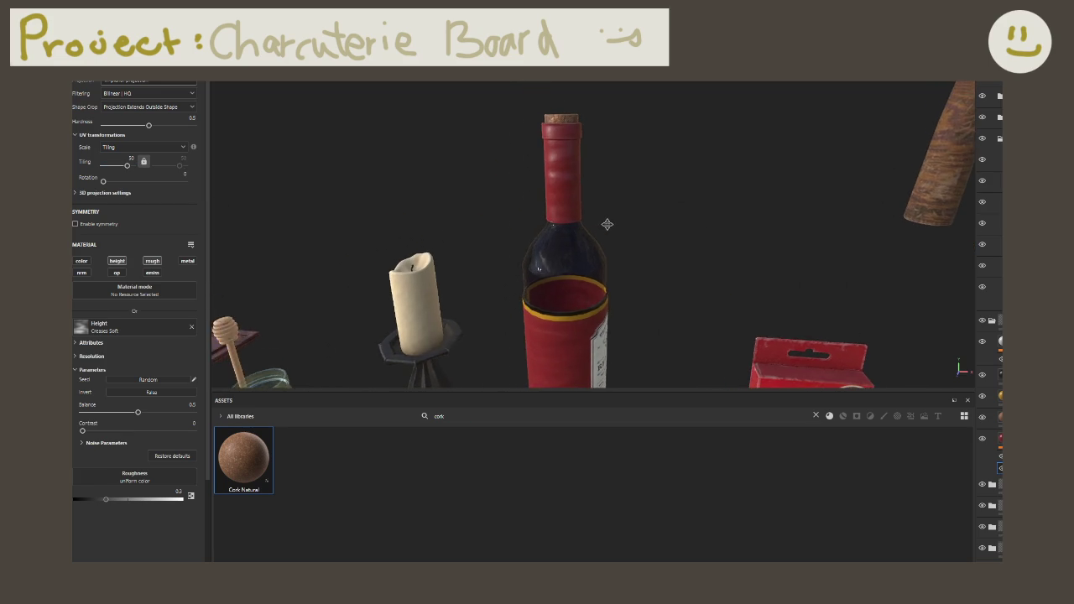
scroll(607, 215, "up", 3)
middle_click_drag(570, 181, 652, 264, "alt")
left_click_drag(653, 265, 797, 264, "alt")
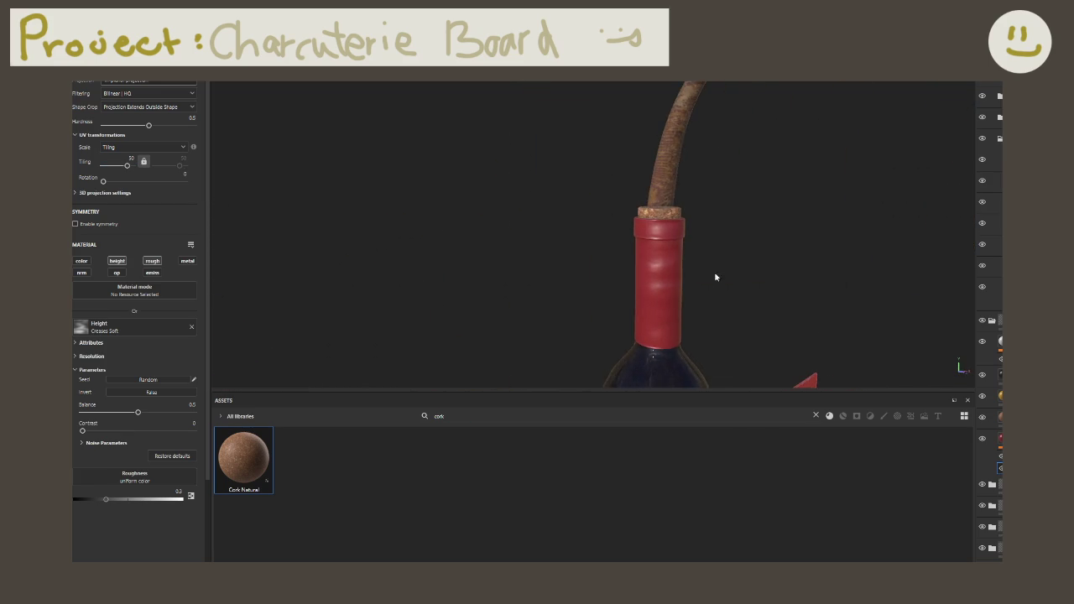
scroll(666, 276, "up", 3)
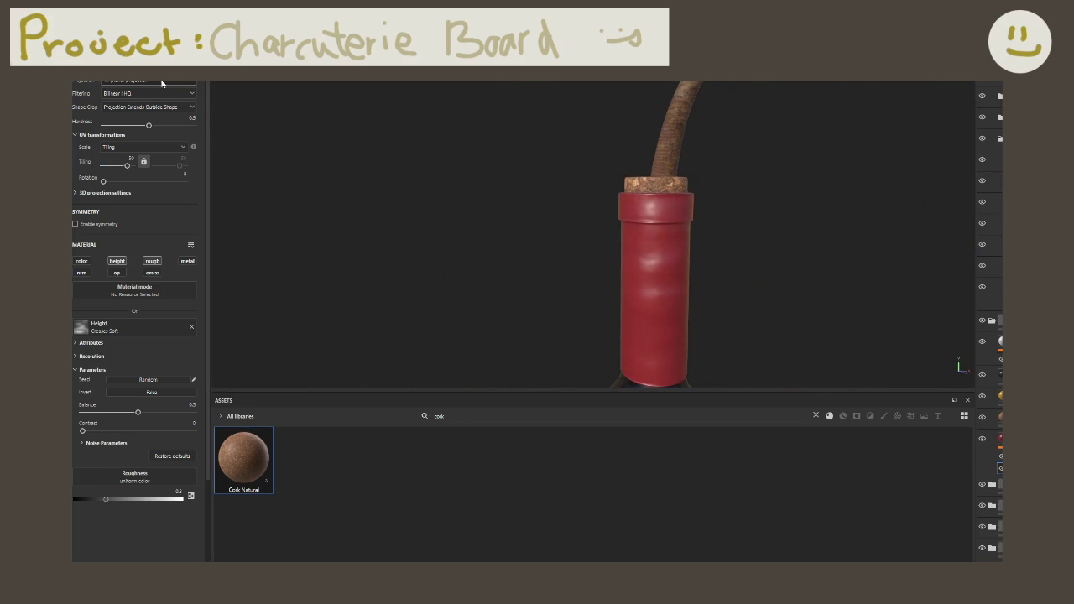
scroll(445, 182, "up", 2)
mouse_move(445, 182)
left_mouse_down("alt")
mouse_move(537, 213)
mouse_move(651, 213)
mouse_move(415, 89)
left_mouse_up("alt")
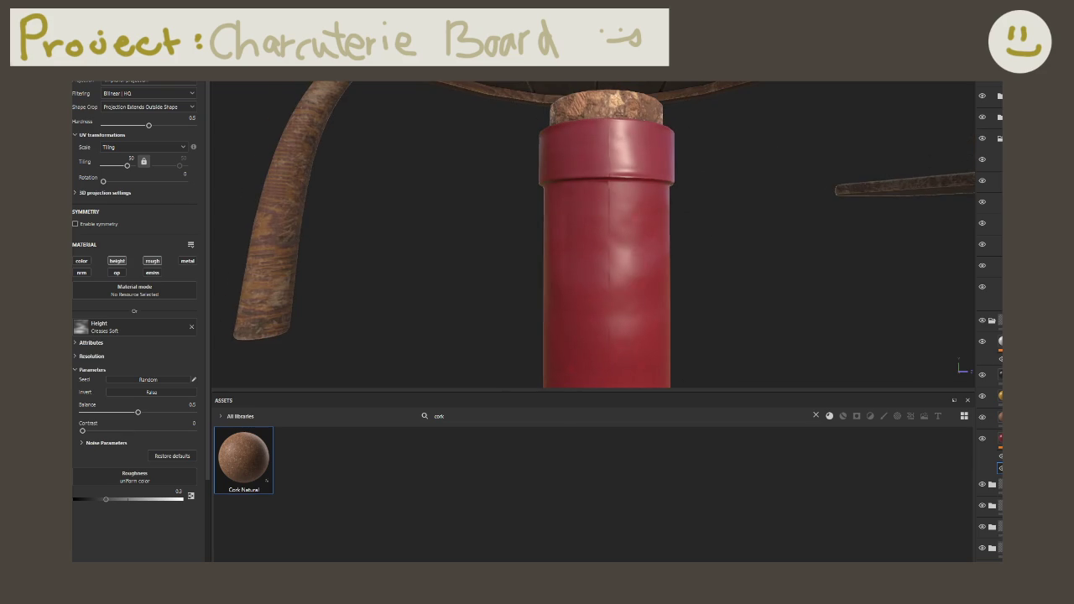
left_click(139, 83)
left_click(138, 105)
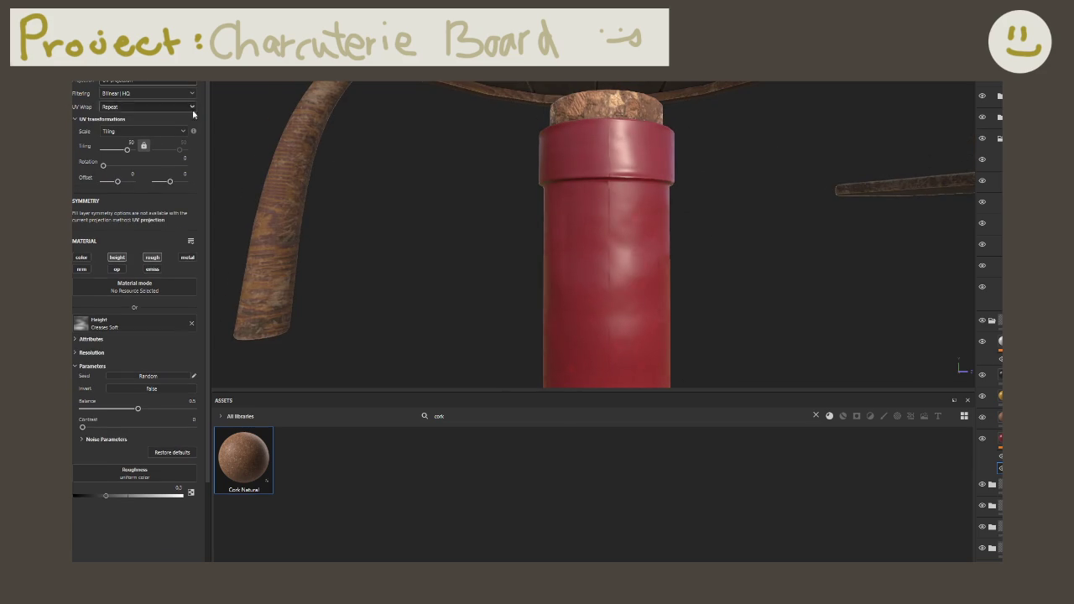
Lower the crease texture tiling to 10, then set it to 7.
scroll(434, 180, "down", 2)
mouse_move(434, 179)
left_mouse_down("alt")
mouse_move(478, 204)
mouse_move(578, 180)
left_mouse_up("alt")
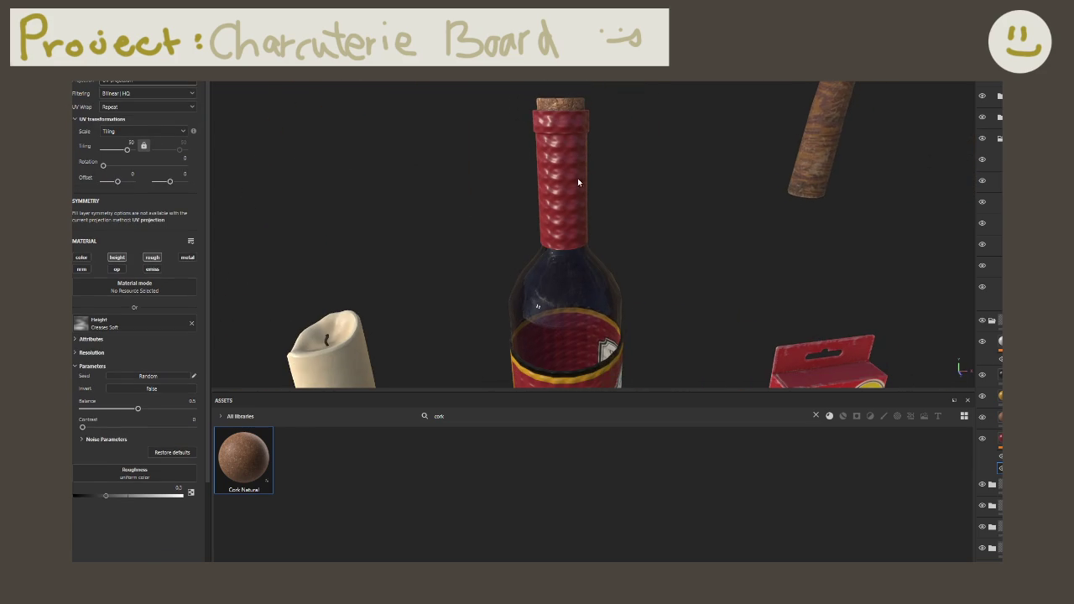
left_click_drag(127, 149, 122, 150)
mouse_move(436, 192)
left_mouse_down("alt")
mouse_move(613, 209)
mouse_move(577, 230)
left_mouse_up("alt")
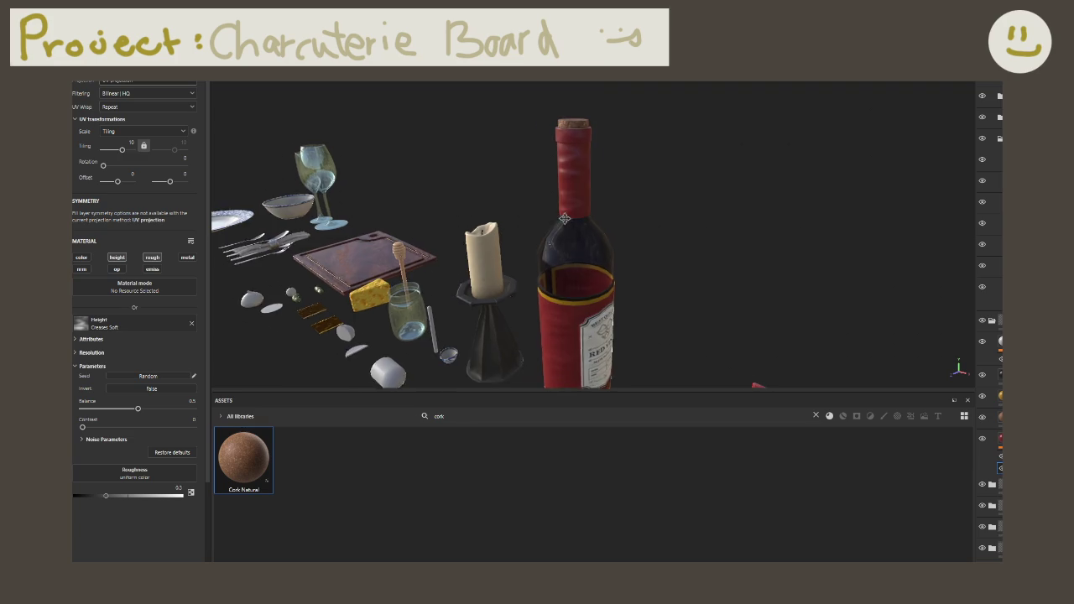
scroll(577, 225, "up", 2)
scroll(576, 225, "up", 1)
double_click(130, 143)
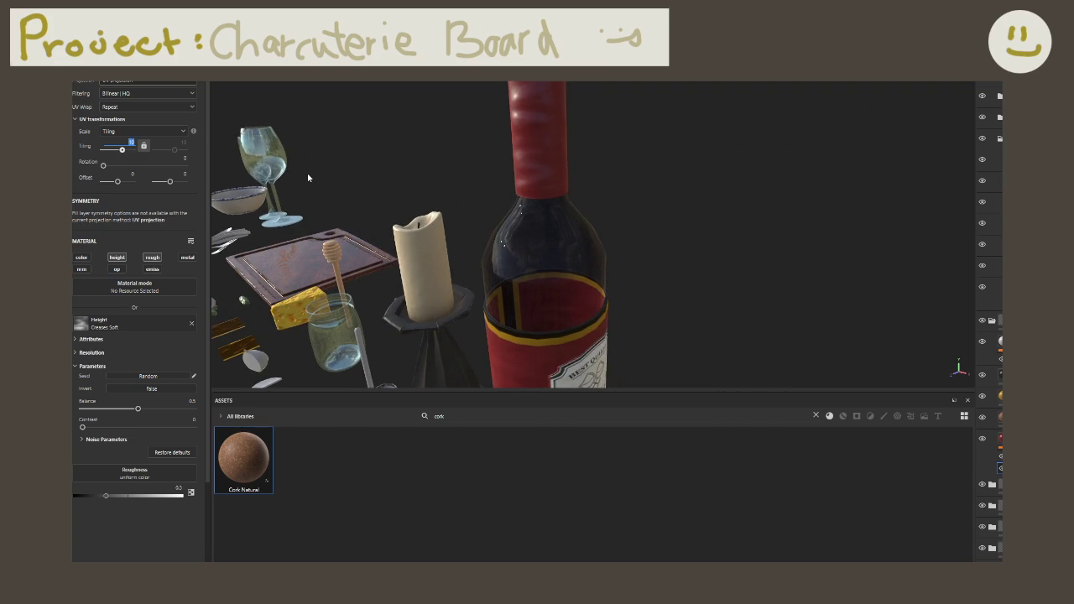
type("7")
key("Return")
mouse_move(305, 178)
left_mouse_down("alt")
mouse_move(498, 192)
mouse_move(487, 202)
mouse_move(920, 196)
mouse_move(569, 189)
left_mouse_up("alt")
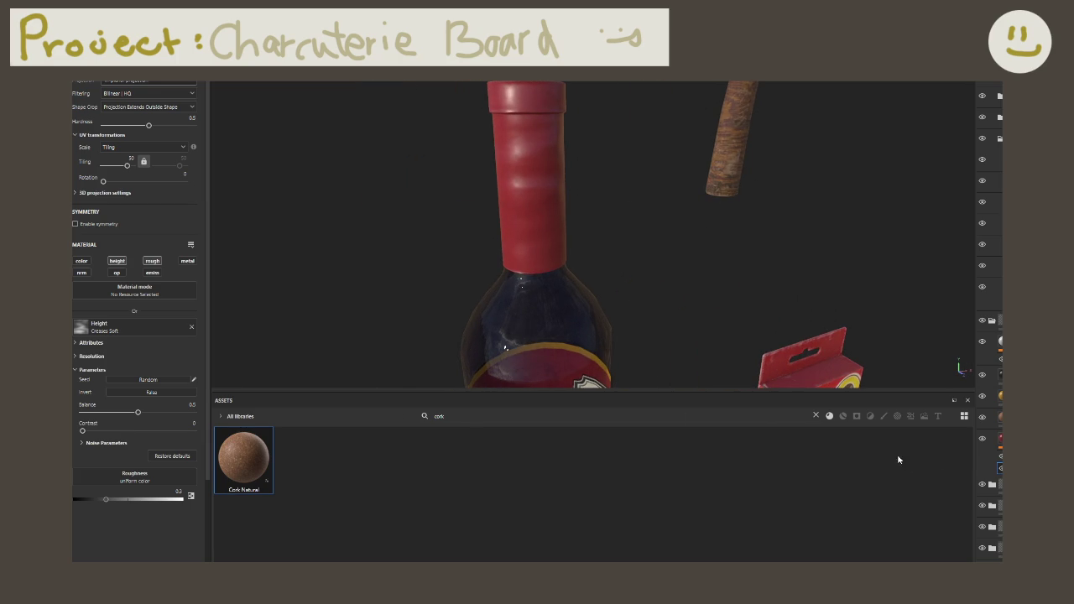
Clear the cork search in Assets and select the Paper Grainy layer.
left_click(816, 415)
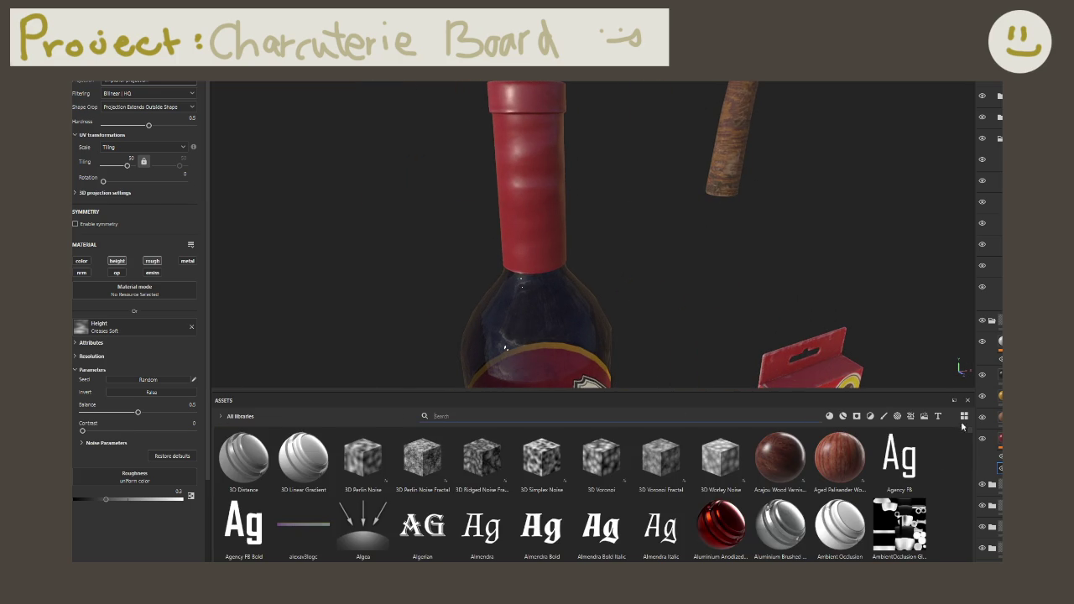
scroll(579, 298, "down", 3)
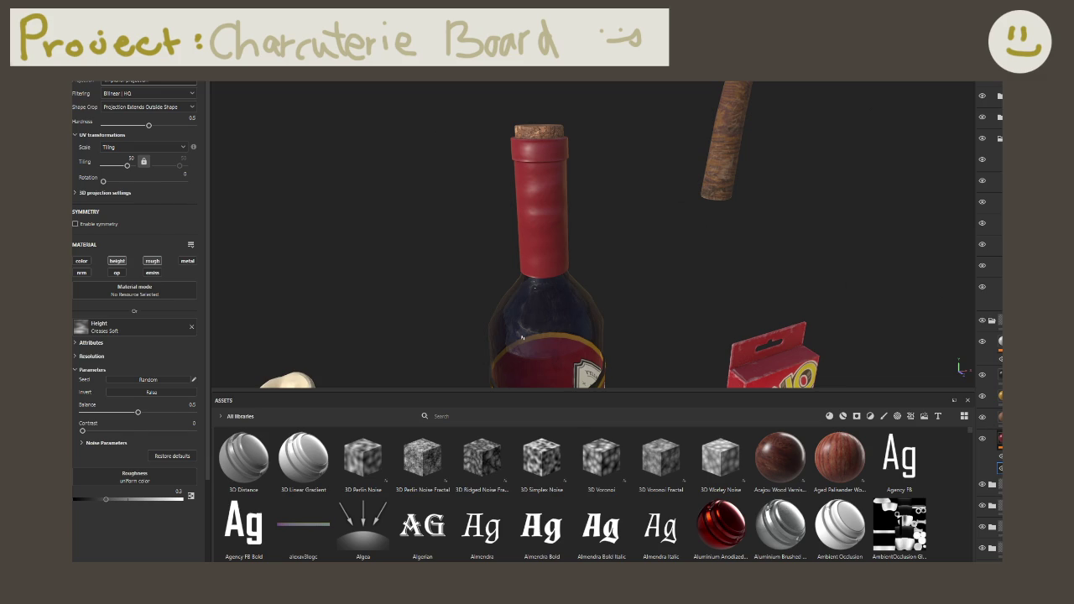
left_click(990, 440)
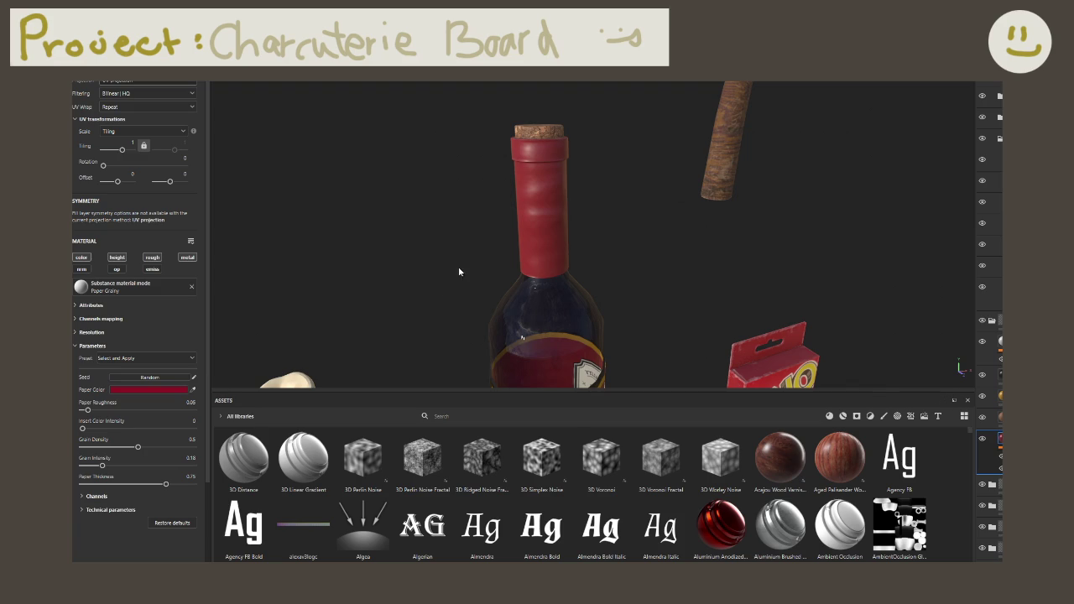
mouse_move(635, 280)
left_mouse_down("alt")
mouse_move(568, 249)
mouse_move(221, 271)
left_mouse_up("alt")
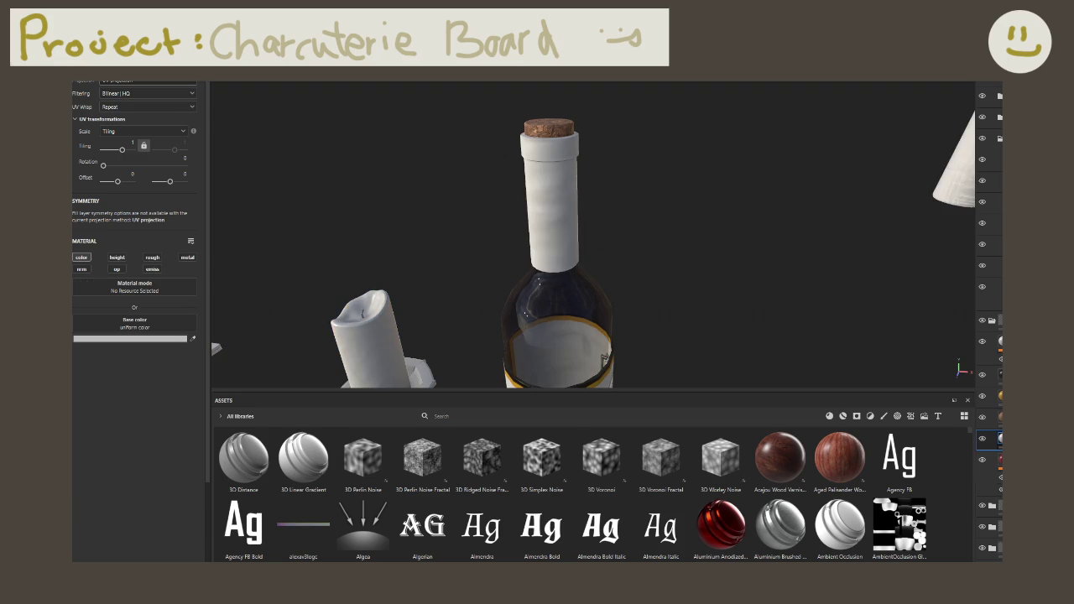
Use geometry masking to limit the layer to the bottle's neck cap, then select another layer.
left_click(551, 210)
left_click(553, 164)
scroll(575, 180, "up", 5)
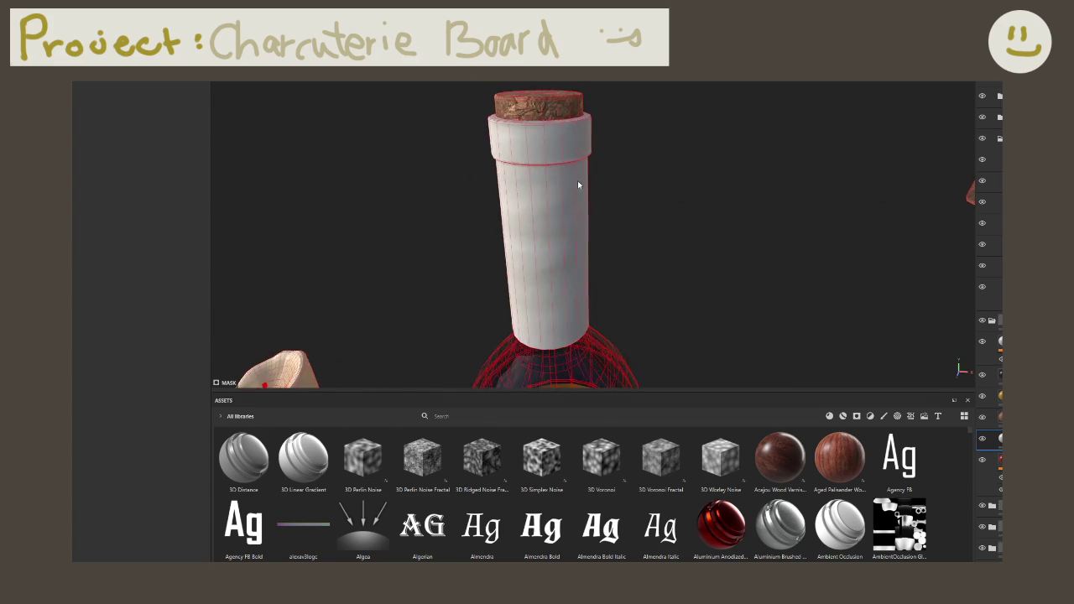
scroll(576, 180, "up", 5)
mouse_move(601, 173)
left_mouse_down("alt")
mouse_move(575, 95)
mouse_move(398, 98)
left_mouse_up("alt")
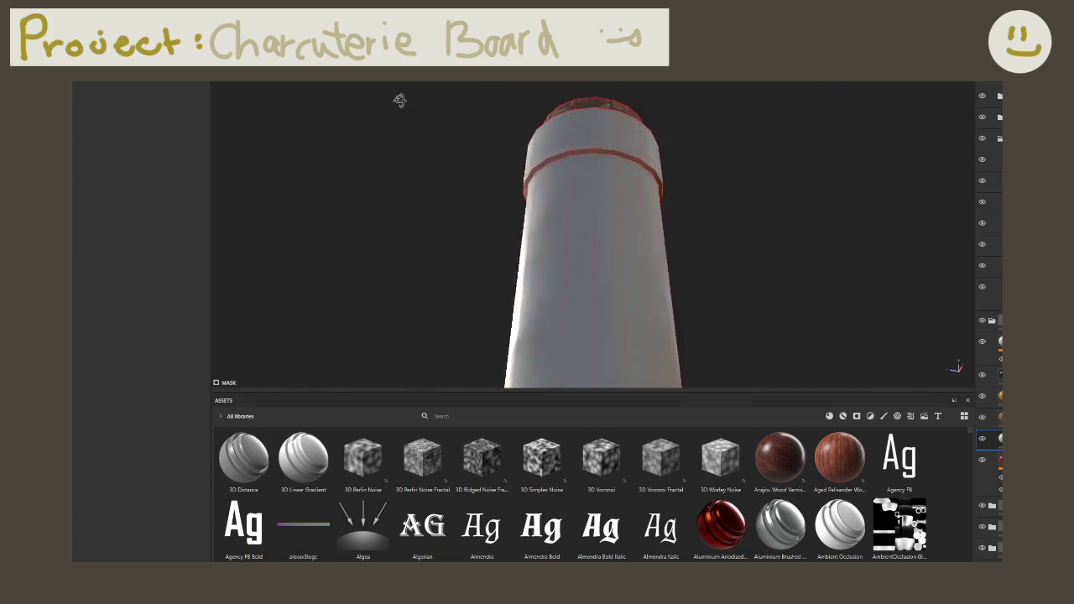
scroll(518, 247, "down", 5)
mouse_move(518, 246)
left_mouse_down("alt")
mouse_move(671, 302)
mouse_move(702, 187)
left_mouse_up("alt")
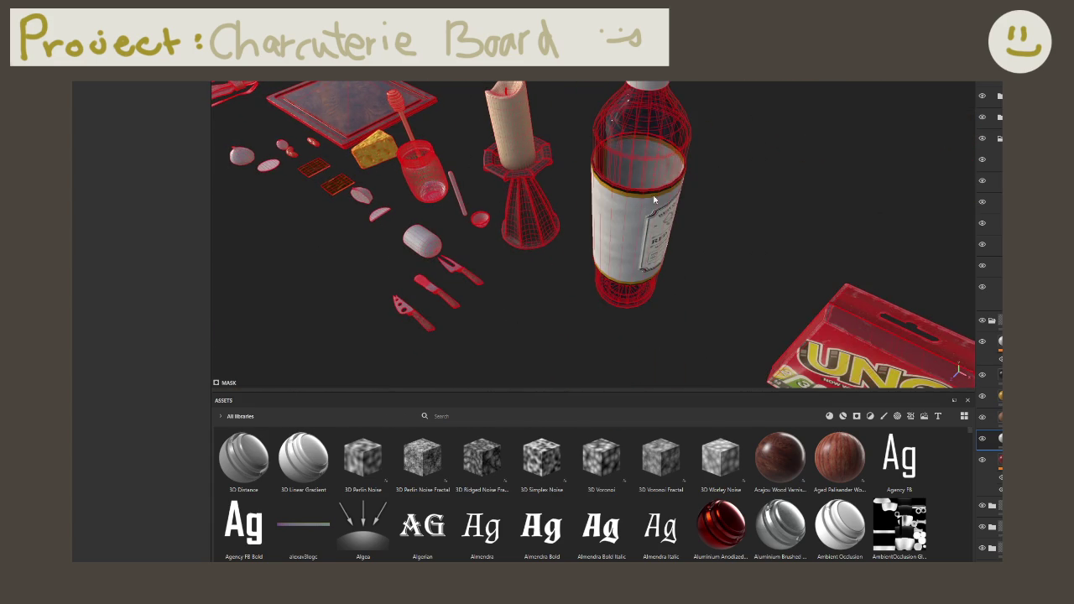
scroll(650, 241, "up", 3)
mouse_move(635, 270)
left_mouse_down("alt")
mouse_move(685, 276)
mouse_move(662, 201)
left_mouse_up("alt")
scroll(686, 269, "down", 2)
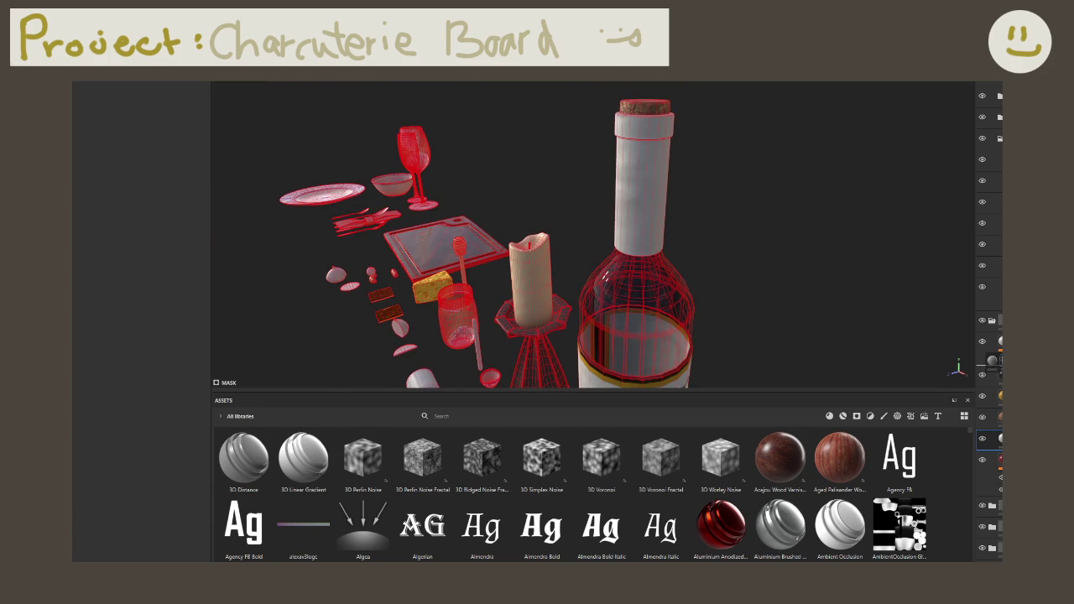
left_click(992, 374)
mouse_move(734, 282)
left_mouse_down("alt")
mouse_move(622, 347)
mouse_move(630, 335)
left_mouse_up("alt")
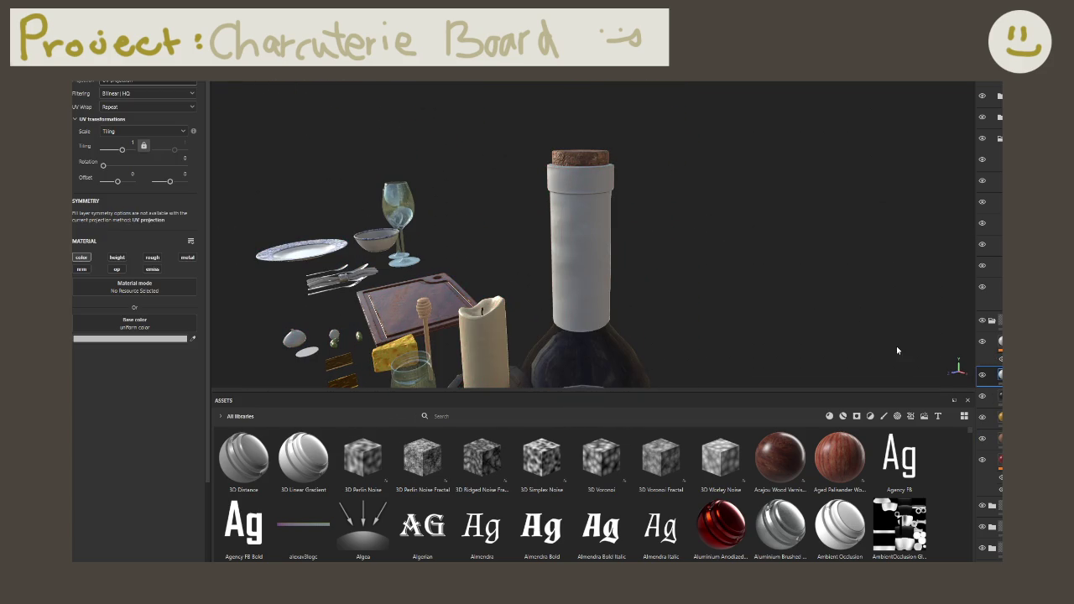
Disable the foil layer's color channel and enable its roughness and metallic channels.
left_click(81, 259)
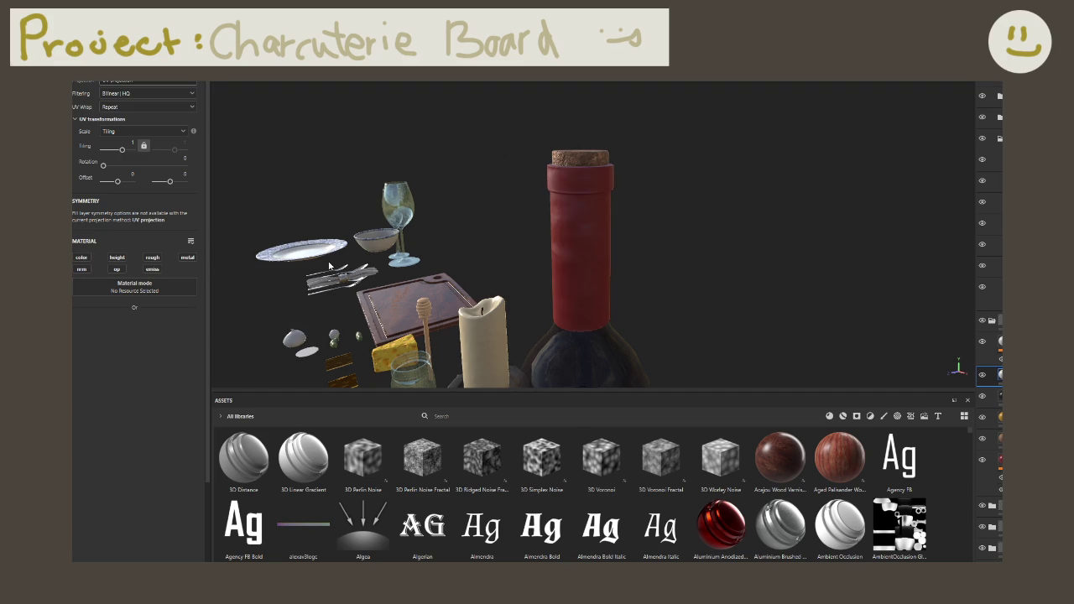
scroll(512, 277, "up", 3)
left_click(117, 257)
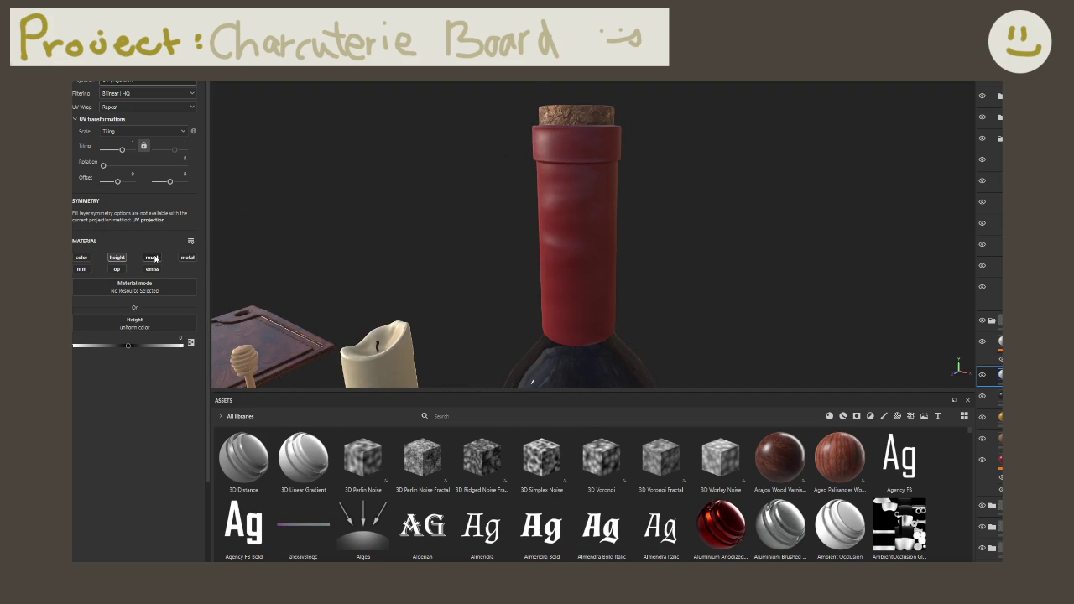
left_click(152, 257)
left_click(116, 257)
left_click(187, 257)
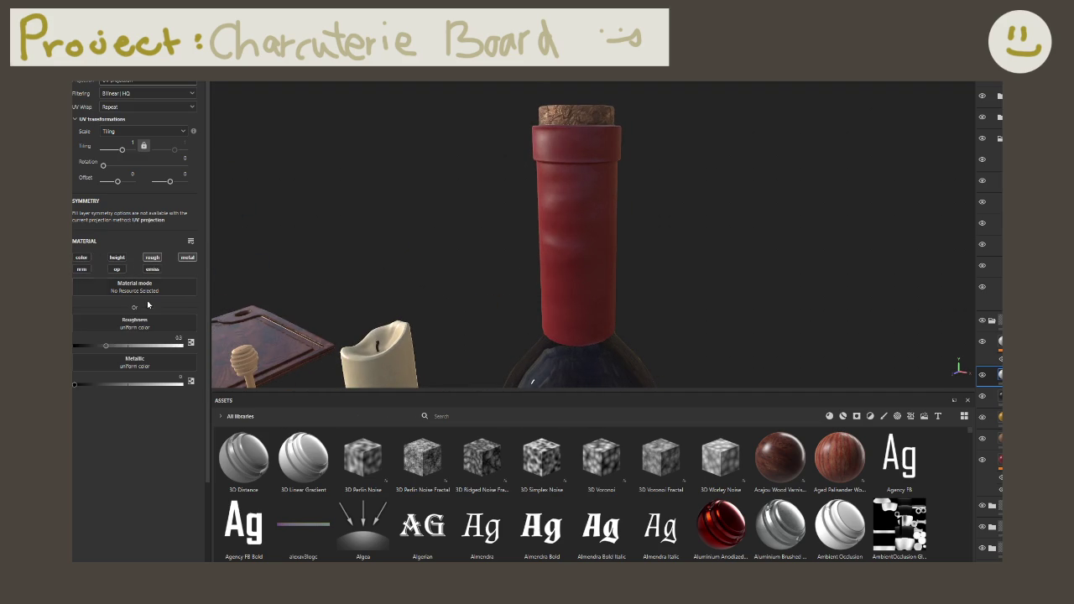
Set Roughness to 0.64 and Metallic to 0.81, then turn roughness back off.
mouse_move(107, 345)
left_mouse_down()
mouse_move(145, 346)
mouse_move(75, 345)
left_mouse_up()
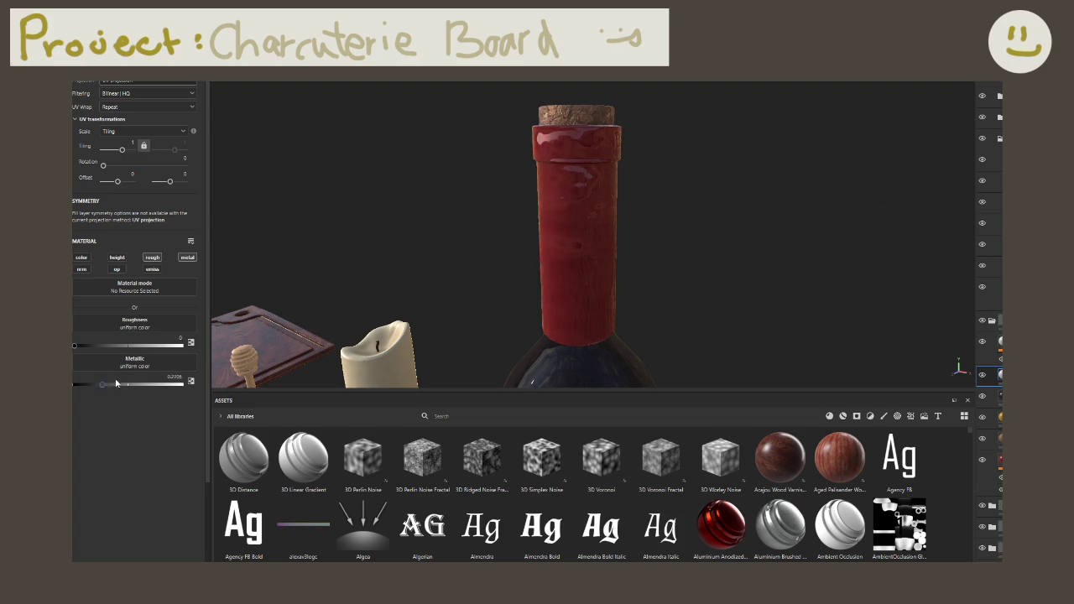
left_click_drag(74, 384, 162, 384)
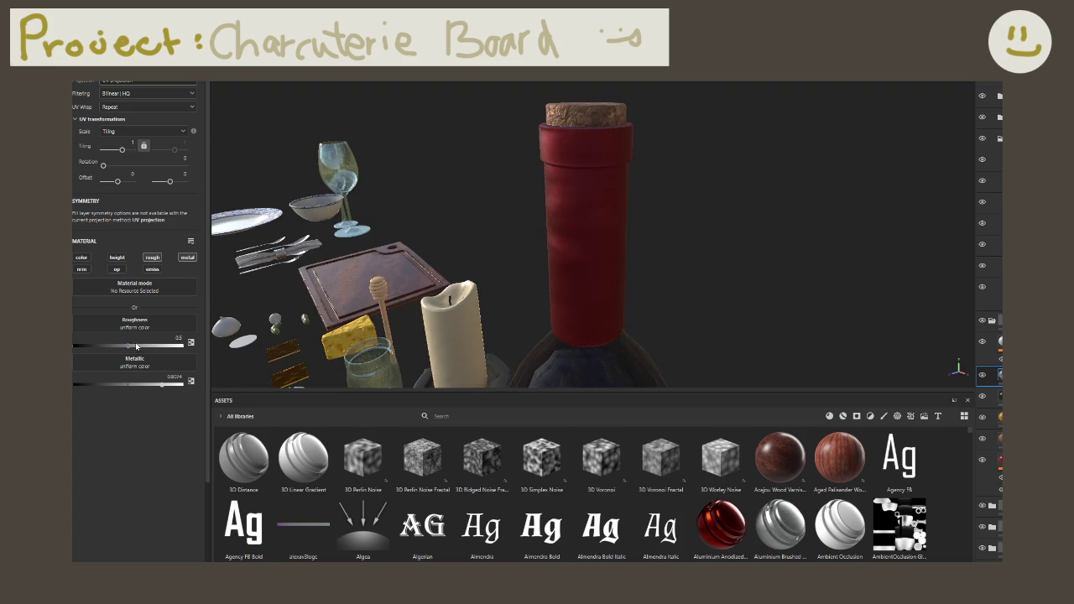
mouse_move(649, 269)
left_mouse_down("alt")
mouse_move(306, 166)
mouse_move(532, 224)
left_mouse_up("alt")
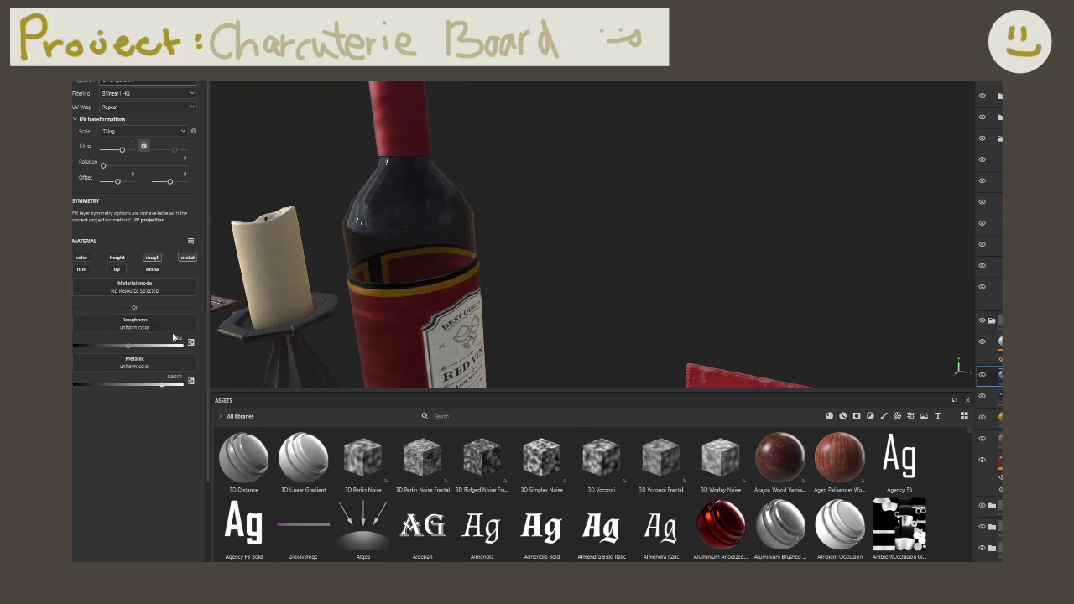
left_click(154, 259)
mouse_move(427, 242)
left_mouse_down("alt")
mouse_move(551, 200)
mouse_move(652, 206)
mouse_move(613, 233)
mouse_move(372, 192)
mouse_move(277, 280)
left_mouse_up("alt")
left_click(157, 262)
mouse_move(408, 270)
left_mouse_down("alt")
mouse_move(696, 276)
mouse_move(369, 256)
mouse_move(209, 335)
left_mouse_up("alt")
Set the foil cap's Metallic value to exactly 0.75.
double_click(174, 337)
type("0.75")
key("Return")
mouse_move(470, 302)
left_mouse_down("alt")
mouse_move(537, 310)
mouse_move(655, 297)
mouse_move(402, 228)
mouse_move(607, 261)
mouse_move(596, 302)
mouse_move(671, 273)
mouse_move(662, 250)
mouse_move(671, 230)
left_mouse_up("alt")
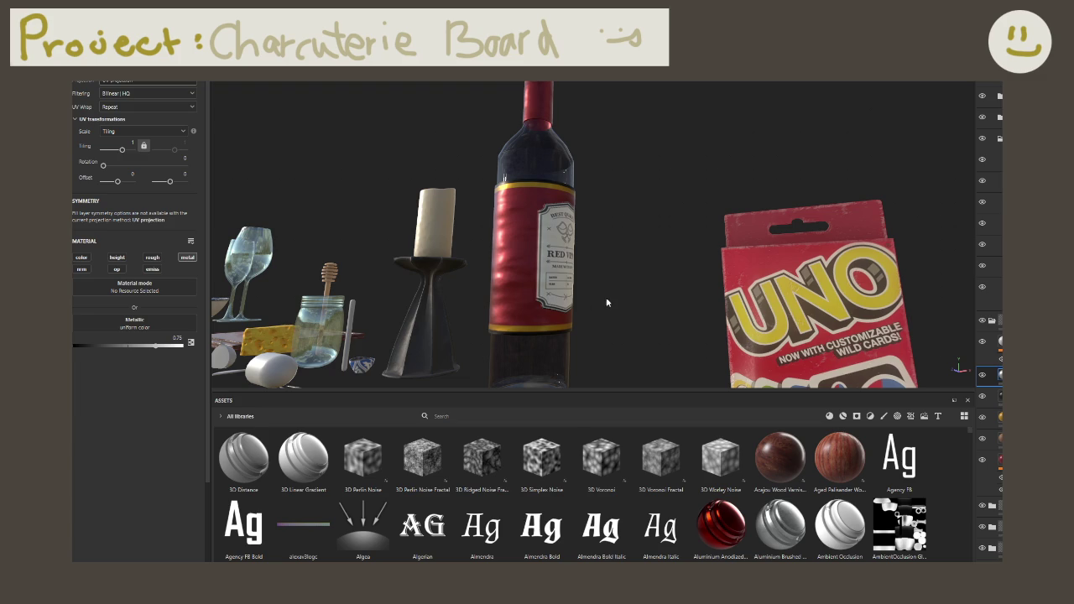
Reframe the scene and rotate the environment lighting to inspect the metallic cap.
key("f")
mouse_move(579, 246)
left_mouse_down("alt")
mouse_move(646, 276)
mouse_move(693, 259)
mouse_move(270, 227)
mouse_move(659, 268)
mouse_move(654, 247)
left_mouse_up("alt")
right_click_drag(654, 246, 496, 220, "shift")
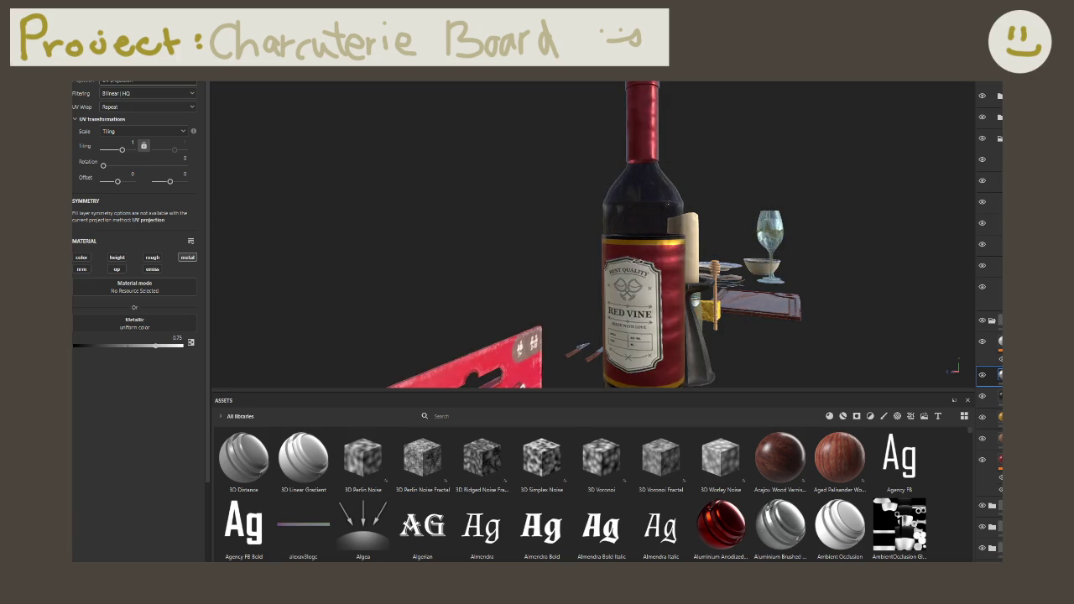
mouse_move(496, 221)
left_mouse_down("alt")
mouse_move(716, 229)
mouse_move(682, 241)
left_mouse_up("alt")
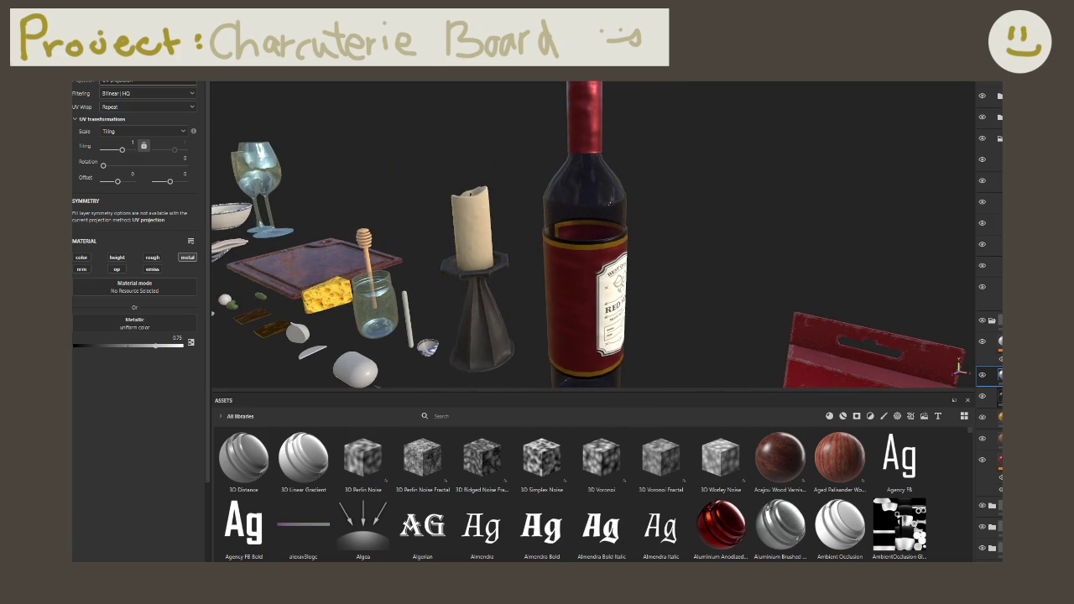
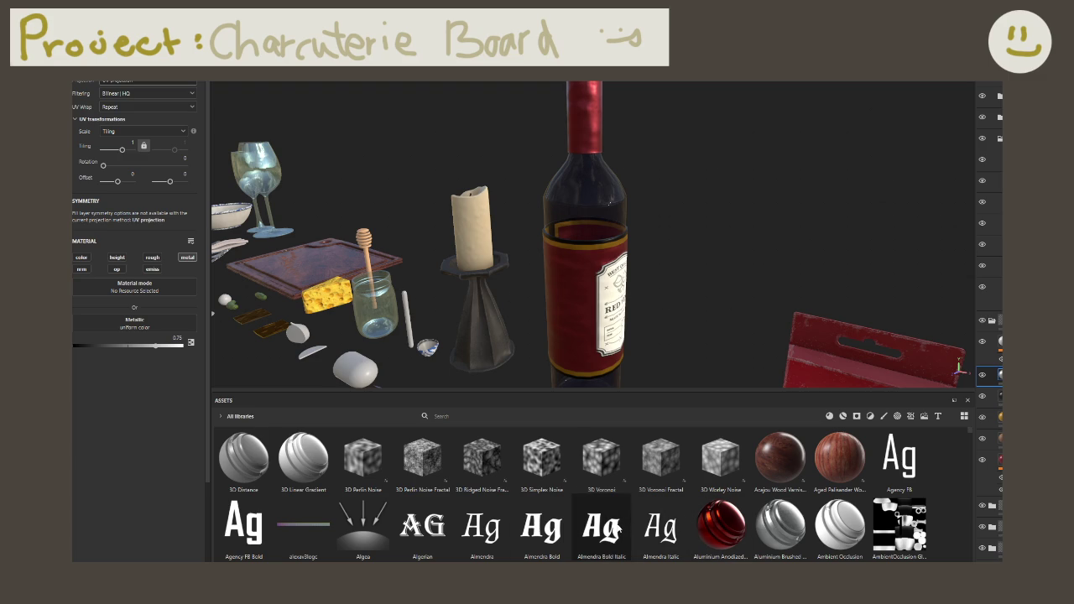
Frame the scene and orbit in toward the wine bottle and UNO box.
key("f")
left_click_drag(674, 314, 760, 310, "alt")
key("f")
left_click_drag(661, 285, 839, 336, "alt")
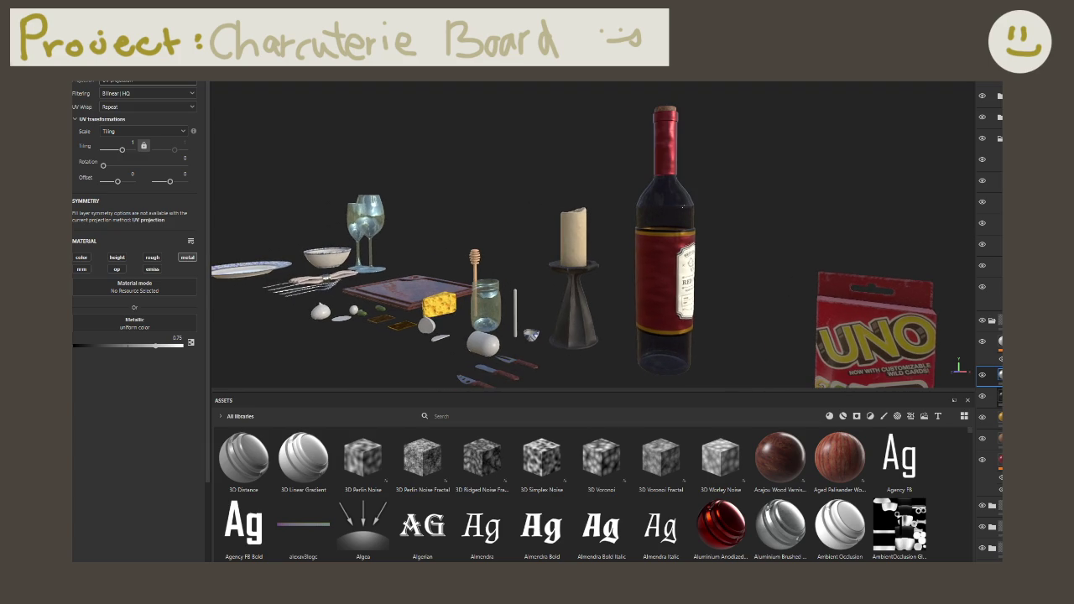
Collapse the layer folder and toggle the bottle label layer off and on twice, leaving it visible.
left_click(992, 322)
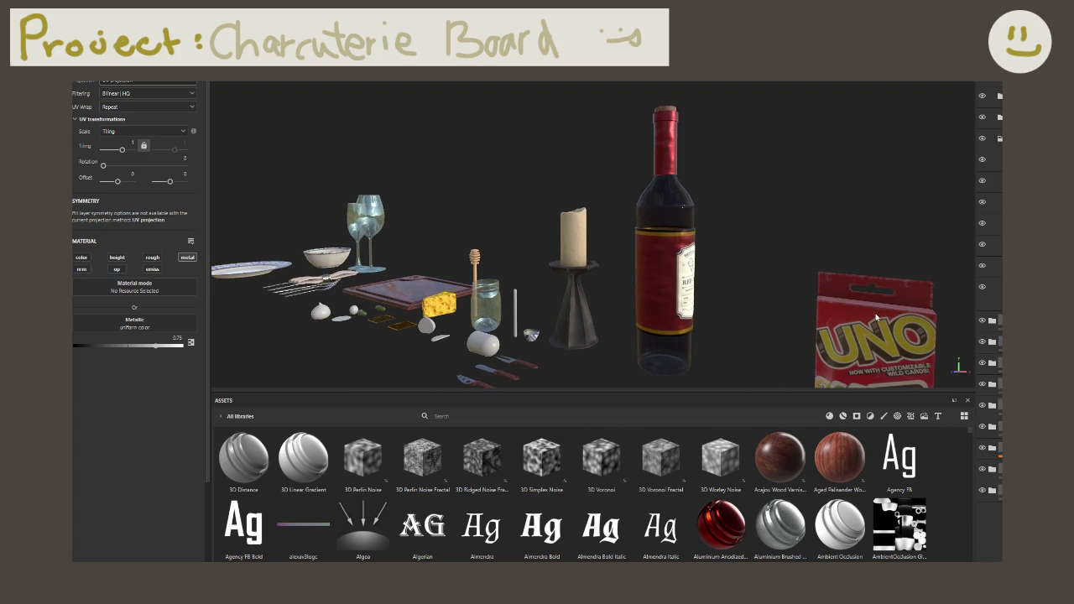
left_click(982, 320)
left_click(982, 320)
left_click(983, 320)
left_click(982, 320)
Zoom, pan and orbit to look down on the table.
scroll(990, 285, "down", 5)
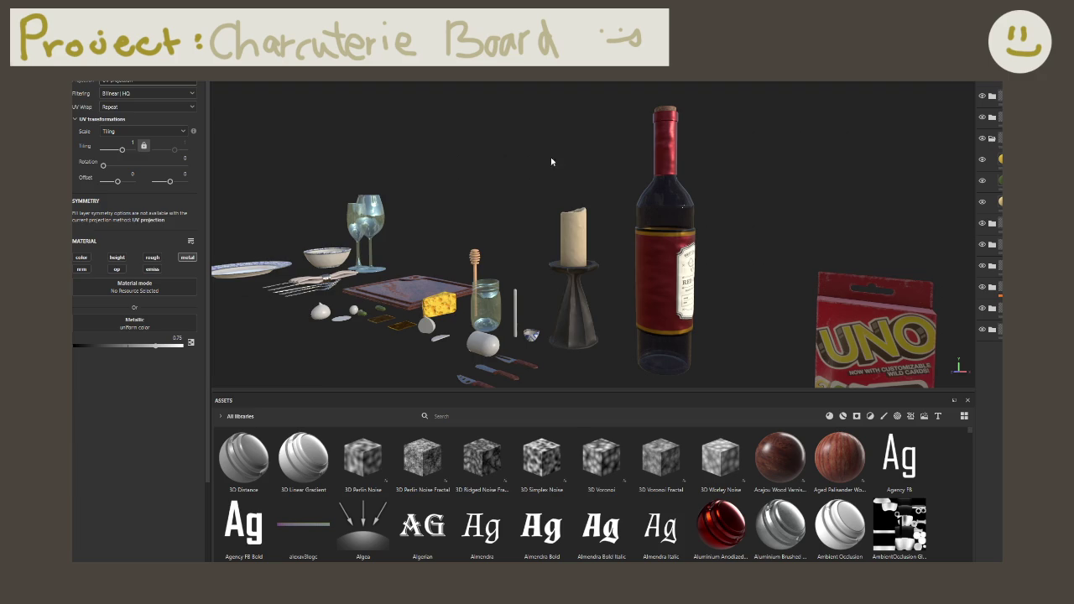
scroll(548, 156, "up", 3)
middle_click_drag(549, 156, 960, 141, "alt")
left_click_drag(961, 141, 673, 135, "alt")
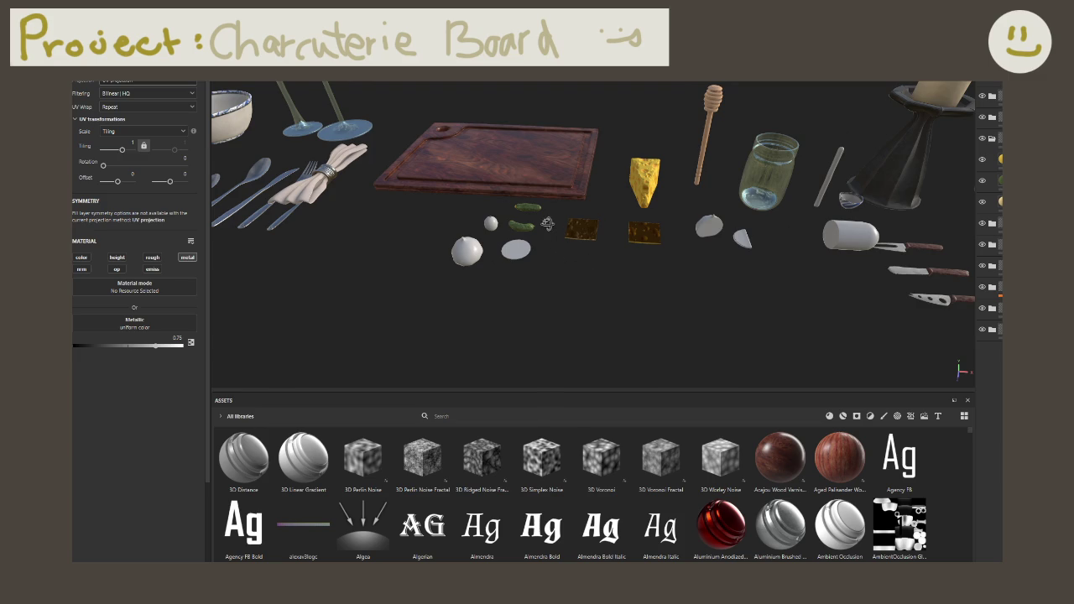
Orbit to a low side-on view and zoom in on the textured props.
left_click_drag(547, 220, 546, 223, "alt")
scroll(602, 233, "up", 2)
scroll(574, 236, "up", 2)
scroll(574, 236, "up", 2)
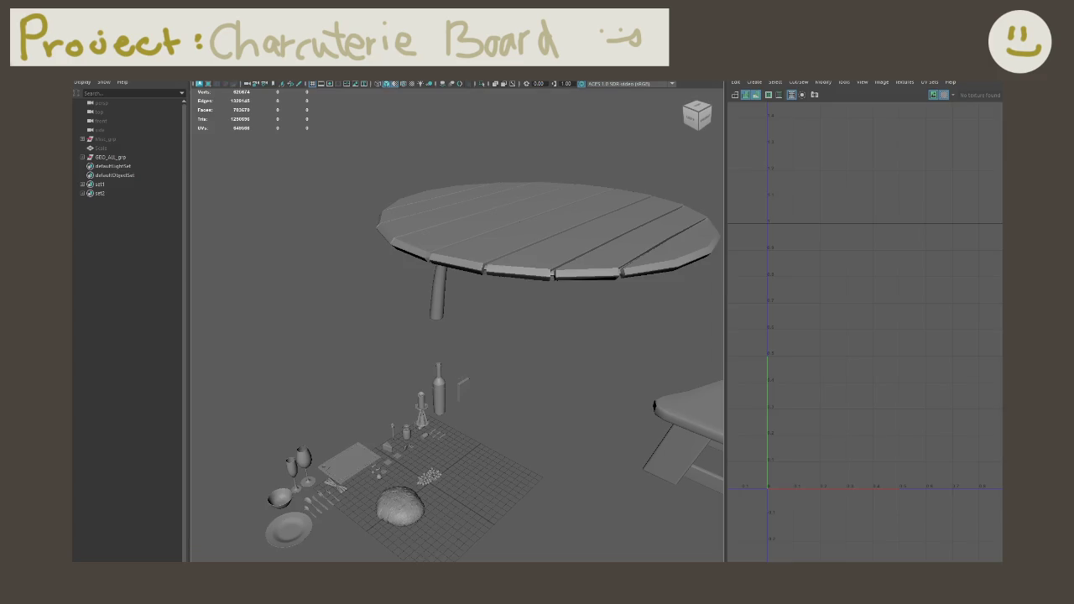
Select and hide the two small square planes near the cheese and honey dipper.
mouse_move(560, 282)
left_mouse_down("alt")
mouse_move(410, 350)
mouse_move(489, 336)
mouse_move(573, 295)
left_mouse_up("alt")
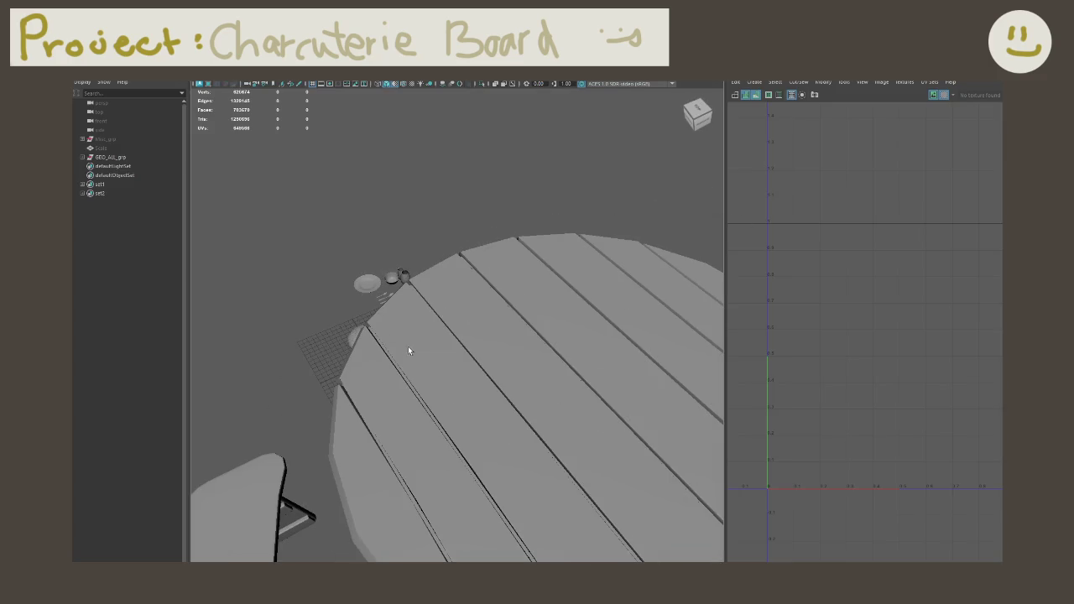
mouse_move(367, 287)
right_mouse_down("alt")
mouse_move(578, 204)
mouse_move(531, 269)
right_mouse_up("alt")
middle_click_drag(532, 268, 355, 304, "alt")
mouse_move(355, 304)
right_mouse_down("alt")
mouse_move(451, 355)
mouse_move(444, 370)
right_mouse_up("alt")
left_click(444, 369)
mouse_move(554, 433)
left_mouse_down("shift")
mouse_move(453, 383)
mouse_move(489, 386)
left_mouse_up("shift")
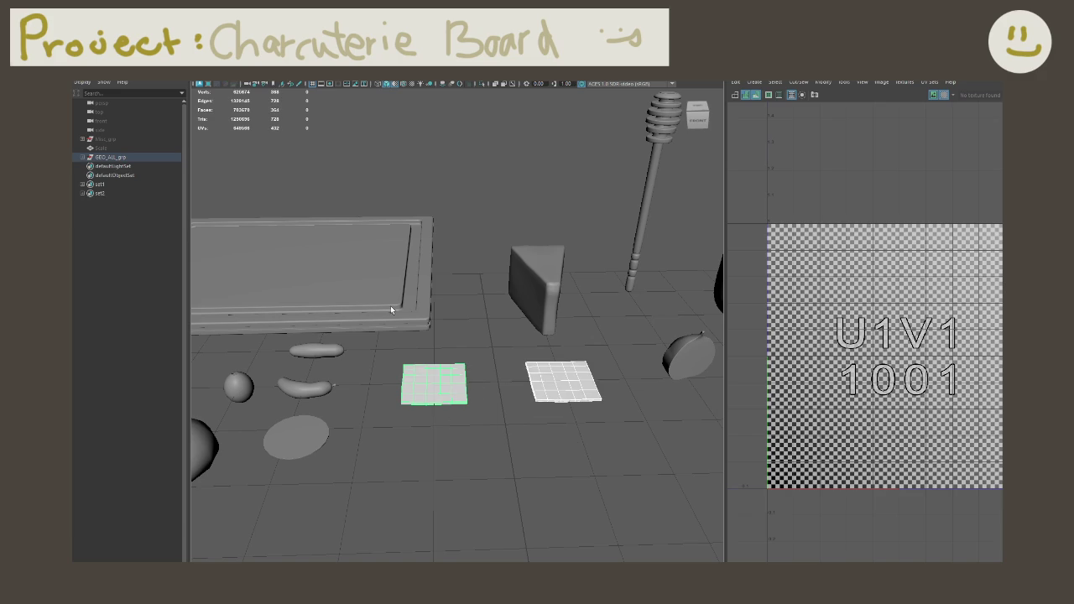
key("Delete")
Expand GEO_ALL_grp, UV_1 and charcuterieBoardAssets_grp in the Outliner and scroll the list.
left_click(83, 157)
left_click(88, 166)
left_click(92, 175)
scroll(526, 430, "down", 2)
scroll(521, 422, "down", 2)
scroll(513, 415, "down", 3)
scroll(519, 416, "down", 3)
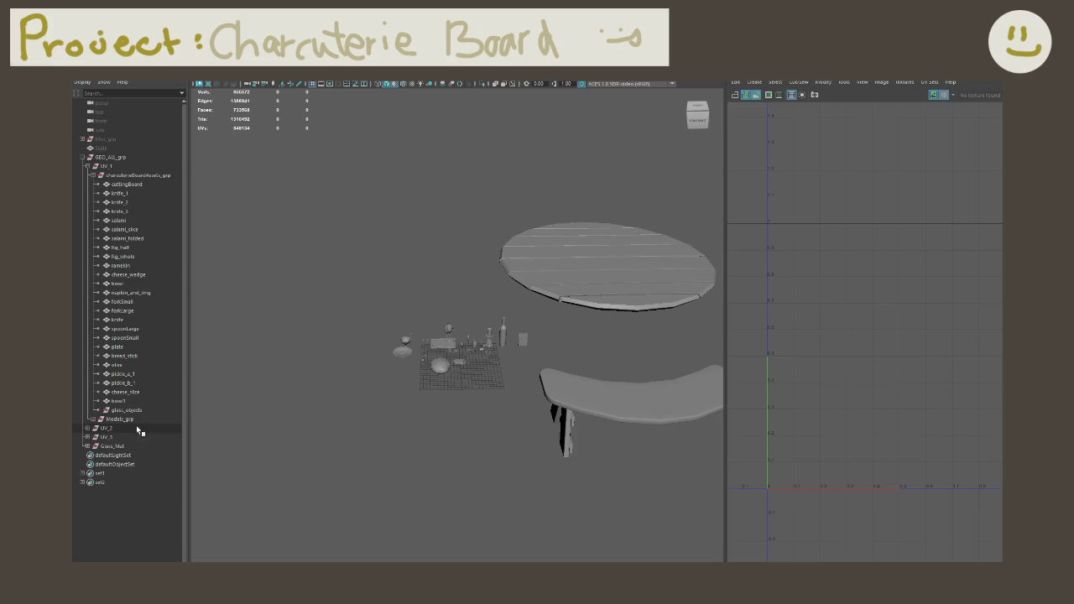
left_click(82, 158)
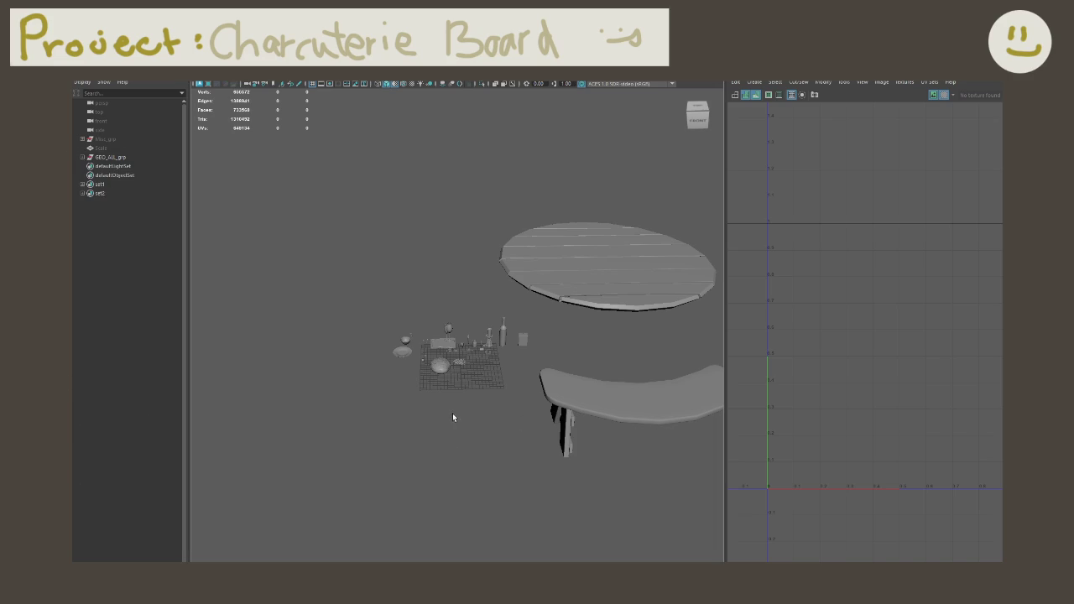
scroll(453, 414, "up", 5)
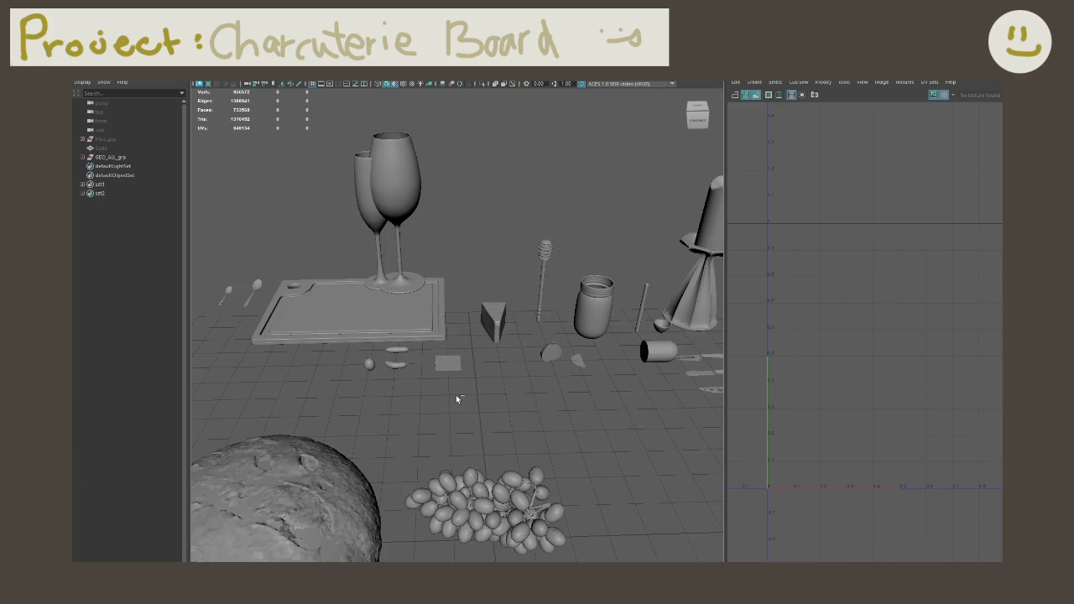
scroll(456, 394, "down", 3)
scroll(435, 393, "down", 3)
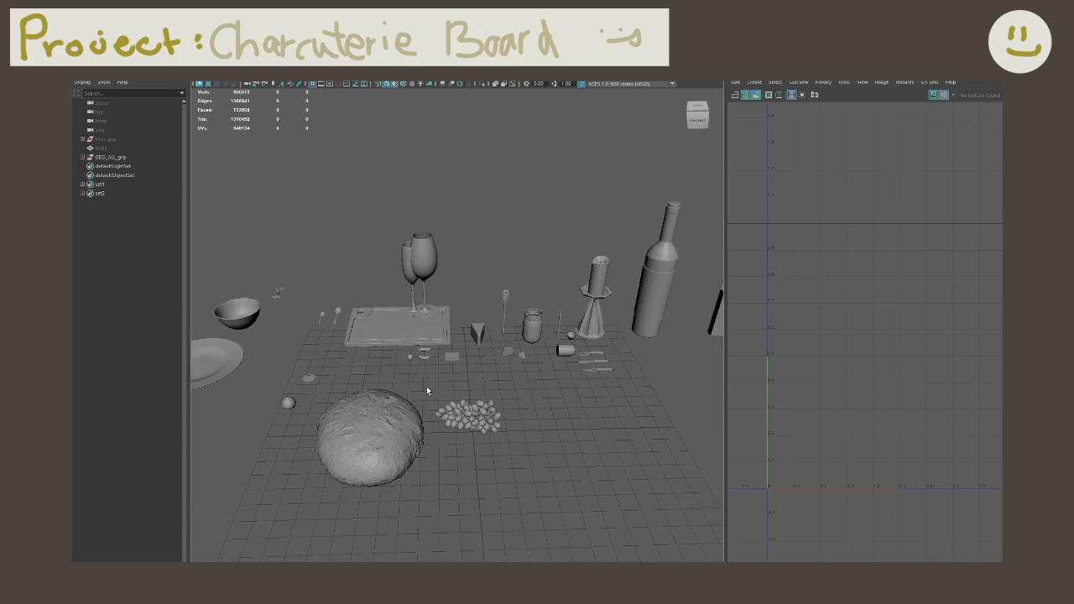
mouse_move(418, 377)
left_mouse_down("alt")
mouse_move(404, 303)
mouse_move(360, 297)
left_mouse_up("alt")
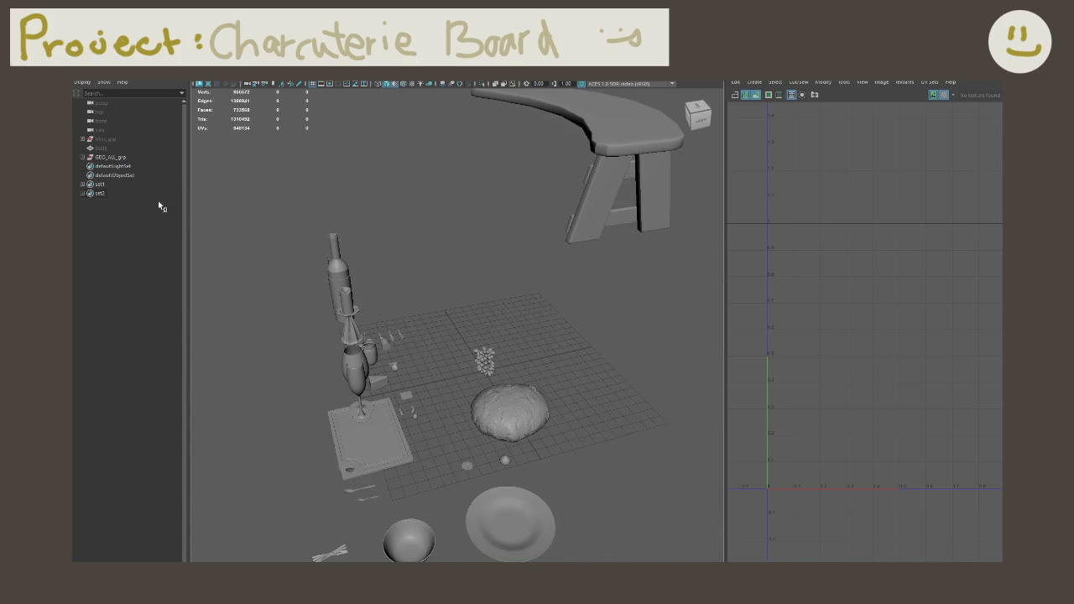
left_click(83, 156)
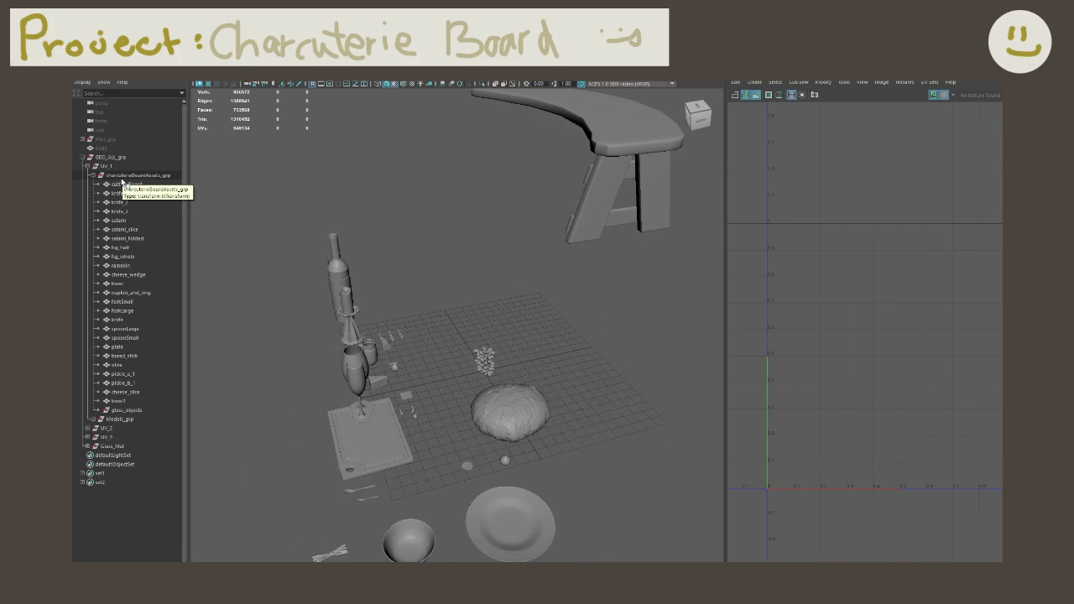
left_click(357, 428)
key("f")
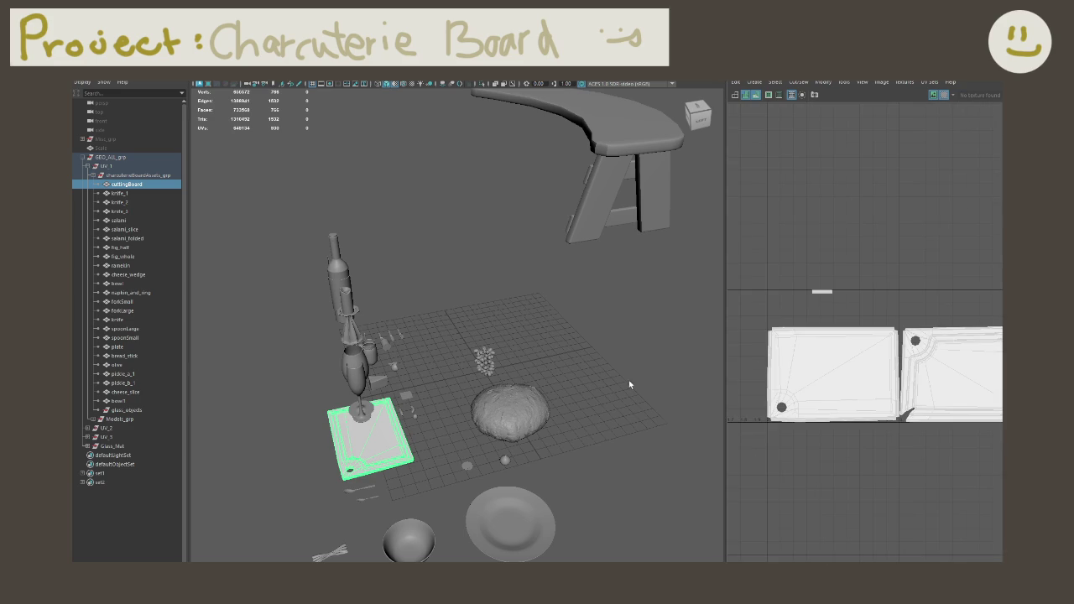
mouse_move(393, 374)
left_mouse_down("alt")
mouse_move(332, 358)
mouse_move(618, 335)
mouse_move(519, 363)
left_mouse_up("alt")
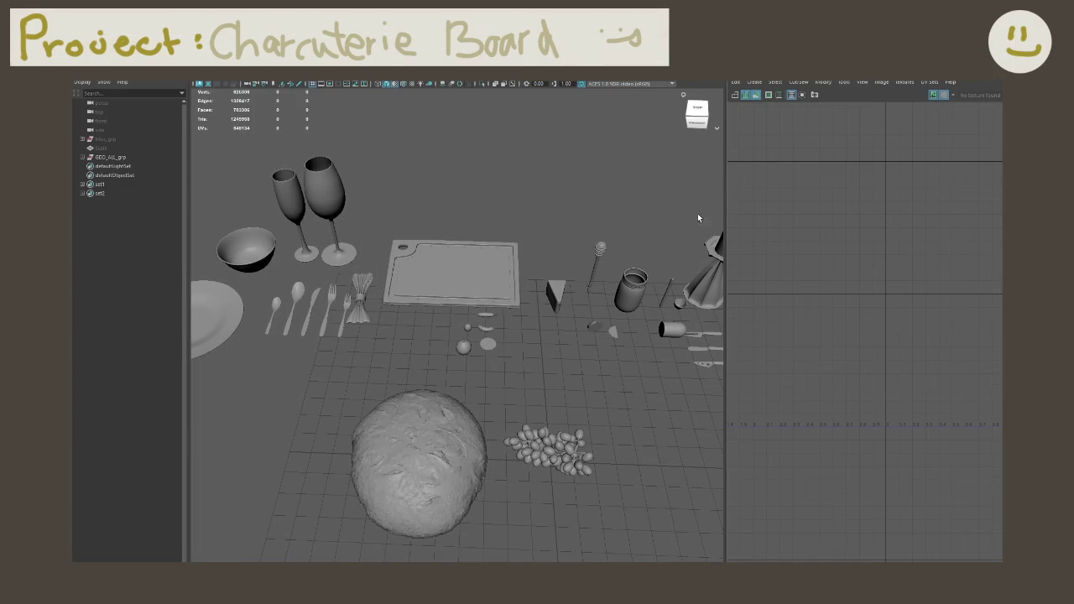
scroll(645, 220, "up", 3)
middle_click_drag(645, 220, 416, 199, "alt")
scroll(416, 201, "up", 2)
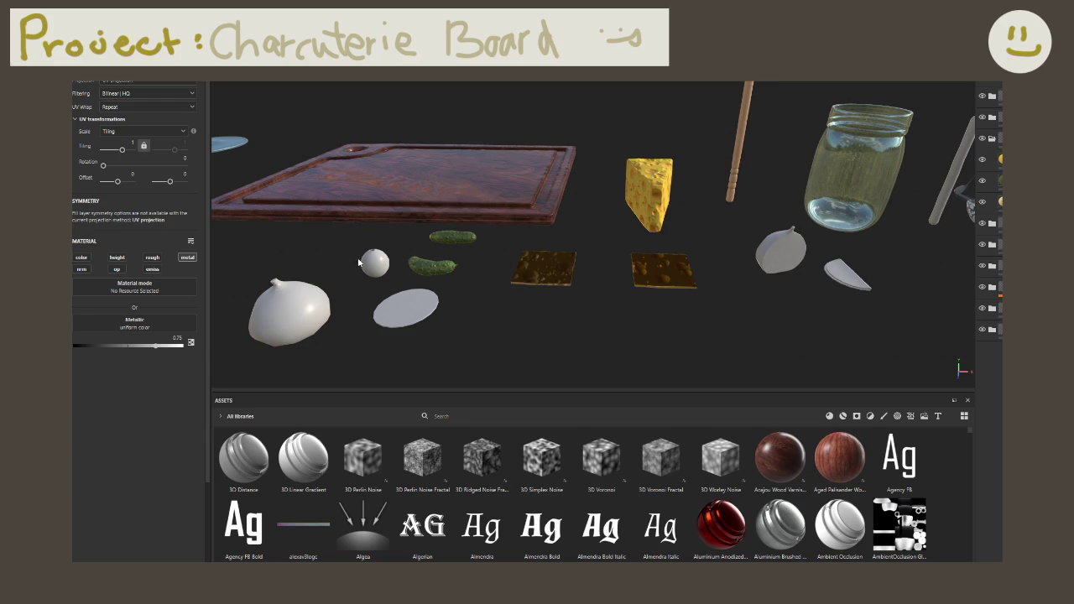
Orbit and zoom to inspect the plates, glasses, cutlery, bowl and napkin ring.
mouse_move(618, 297)
left_mouse_down("alt")
mouse_move(604, 209)
mouse_move(500, 294)
mouse_move(580, 320)
mouse_move(612, 256)
mouse_move(576, 301)
left_mouse_up("alt")
scroll(576, 300, "down", 3)
mouse_move(575, 264)
left_mouse_down("alt")
mouse_move(538, 221)
mouse_move(477, 195)
mouse_move(570, 201)
mouse_move(537, 168)
mouse_move(439, 125)
mouse_move(671, 202)
left_mouse_up("alt")
scroll(537, 199, "up", 5)
scroll(593, 202, "up", 3)
scroll(607, 184, "down", 3)
mouse_move(671, 201)
right_mouse_down("alt")
mouse_move(755, 227)
mouse_move(582, 269)
right_mouse_up("alt")
scroll(604, 254, "down", 2)
mouse_move(604, 254)
left_mouse_down("alt")
mouse_move(523, 157)
mouse_move(587, 168)
left_mouse_up("alt")
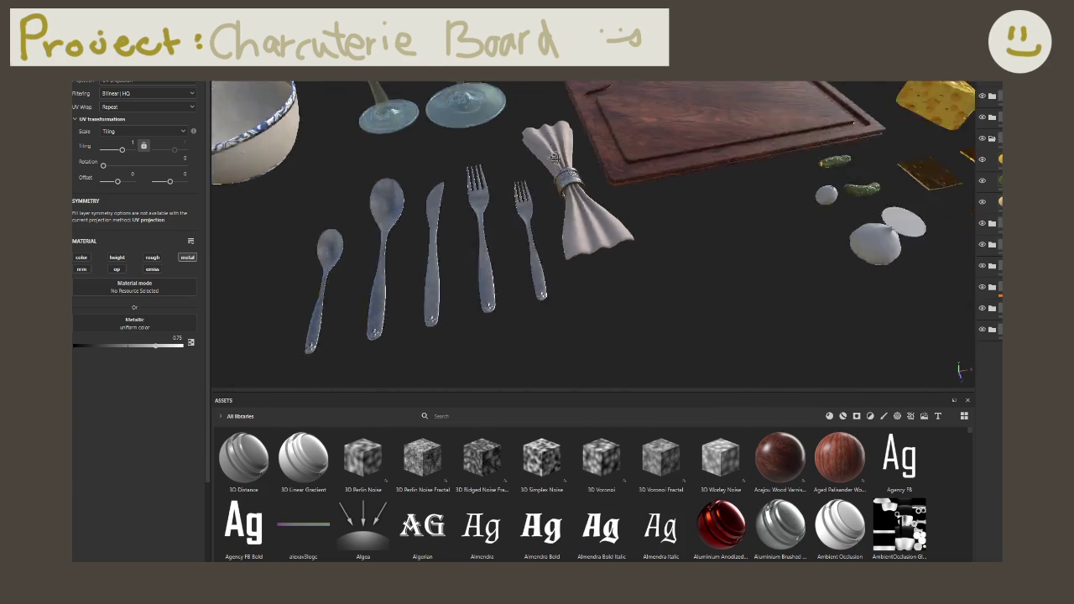
right_click_drag(587, 168, 705, 189, "alt")
mouse_move(705, 189)
left_mouse_down("alt")
mouse_move(776, 194)
mouse_move(422, 343)
mouse_move(537, 307)
mouse_move(472, 311)
left_mouse_up("alt")
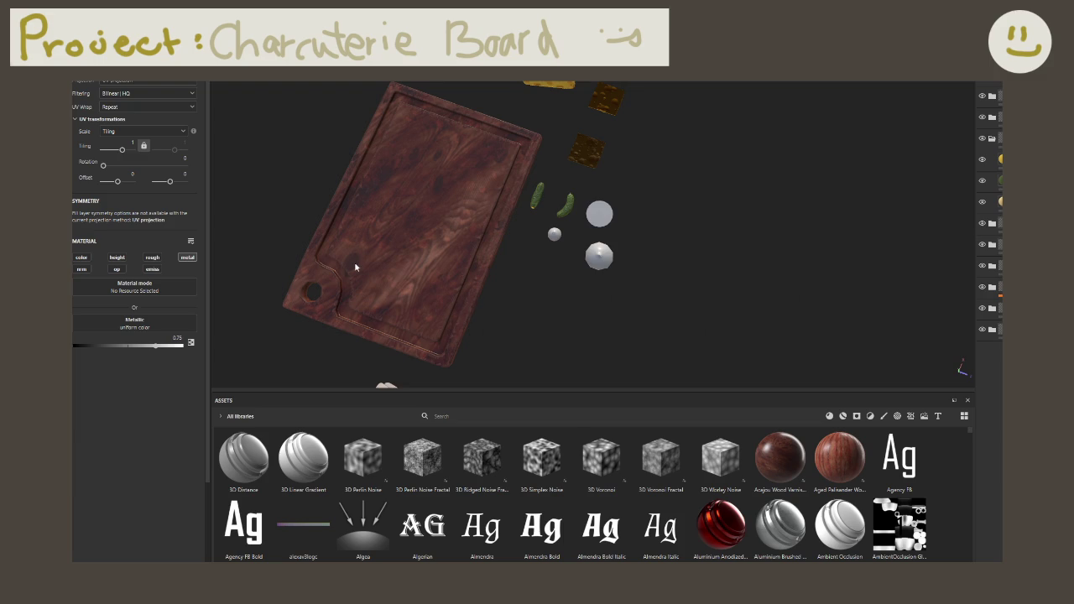
Pan along the board to inspect the pickles, crackers, cheese, jar and knives.
scroll(354, 267, "up", 2)
scroll(397, 264, "up", 2)
scroll(446, 230, "down", 2)
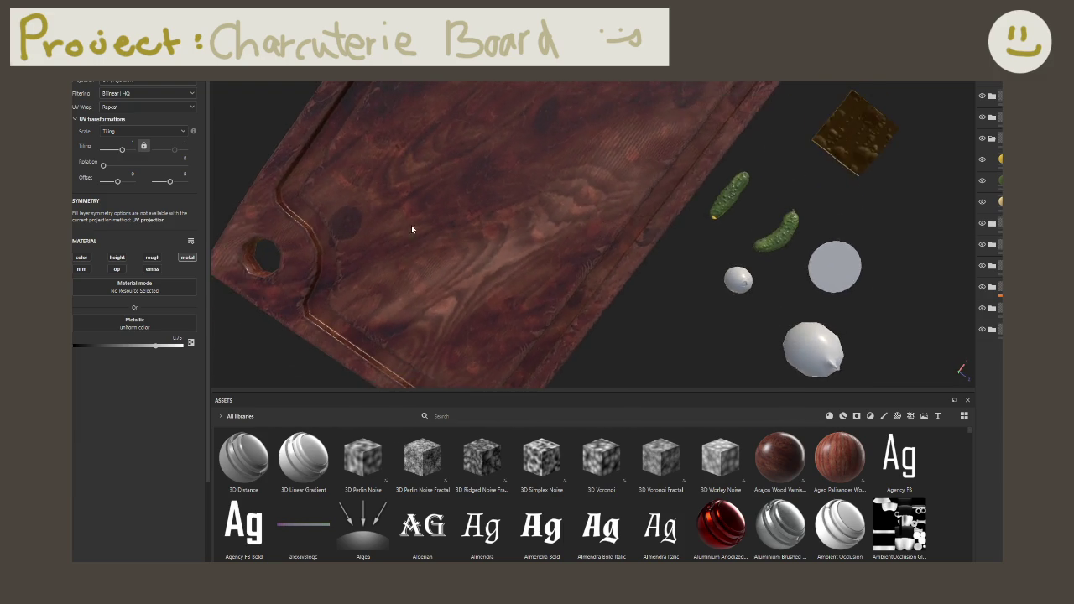
scroll(416, 246, "up", 3)
mouse_move(431, 161)
left_mouse_down("alt")
mouse_move(468, 87)
mouse_move(571, 93)
mouse_move(660, 184)
mouse_move(619, 252)
left_mouse_up("alt")
scroll(570, 97, "down", 3)
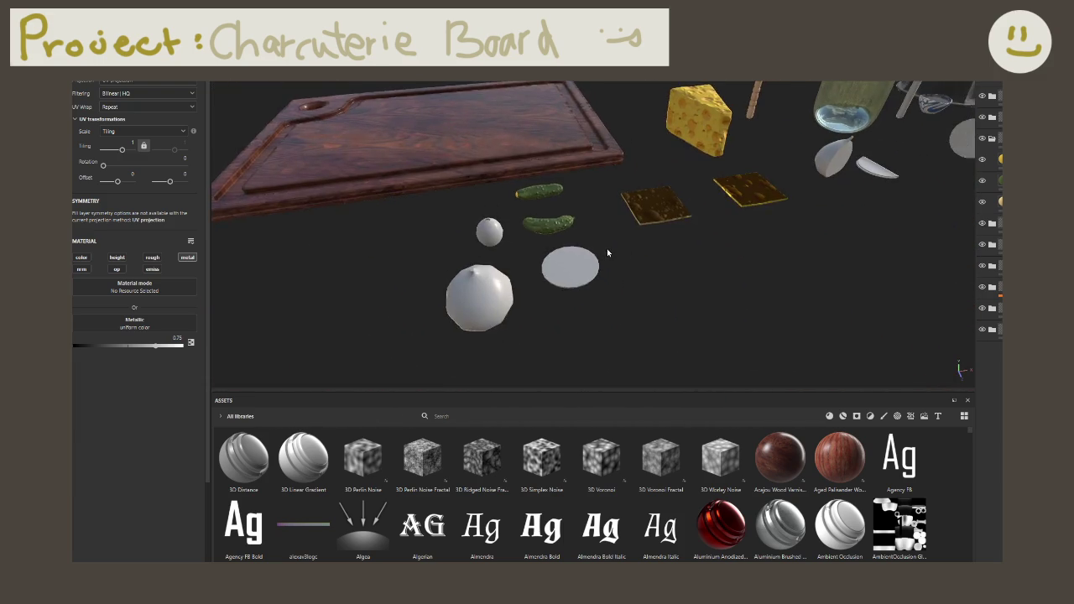
scroll(599, 271, "up", 2)
middle_click_drag(599, 271, 420, 233, "alt")
mouse_move(304, 221)
left_mouse_down("alt")
mouse_move(378, 304)
mouse_move(441, 290)
mouse_move(576, 223)
mouse_move(414, 107)
left_mouse_up("alt")
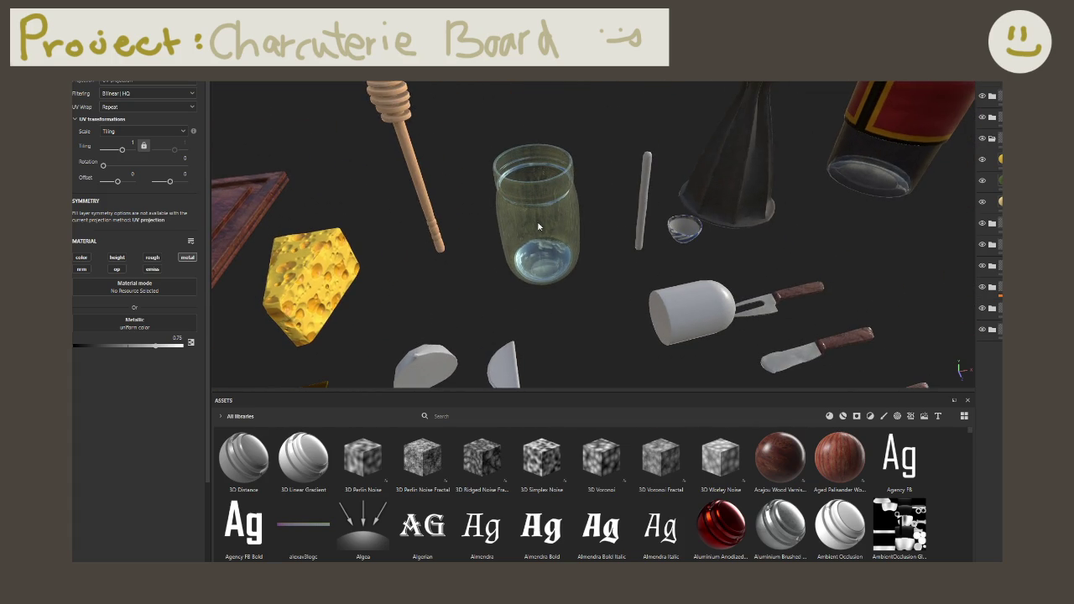
mouse_move(621, 347)
middle_mouse_down("alt")
mouse_move(539, 223)
mouse_move(467, 257)
mouse_move(595, 287)
mouse_move(424, 108)
middle_mouse_up("alt")
scroll(462, 237, "up", 2)
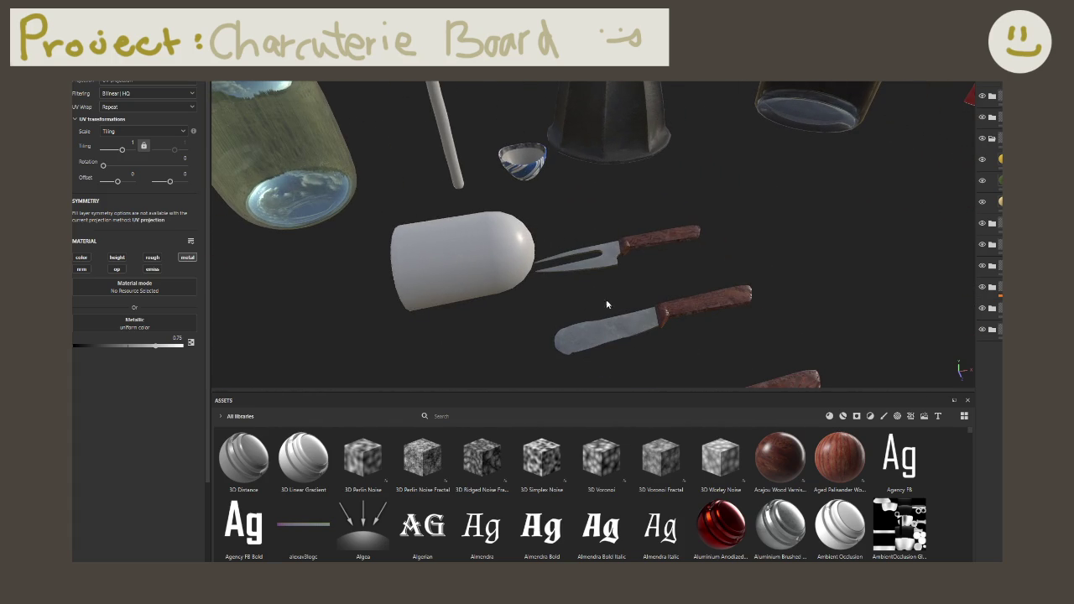
middle_click_drag(595, 301, 521, 243, "alt")
Swing over to the candle, wine bottle and UNO box, then view all props.
mouse_move(642, 127)
left_mouse_down("alt")
mouse_move(642, 233)
mouse_move(607, 304)
mouse_move(504, 216)
mouse_move(605, 256)
mouse_move(593, 183)
mouse_move(666, 206)
mouse_move(693, 301)
left_mouse_up("alt")
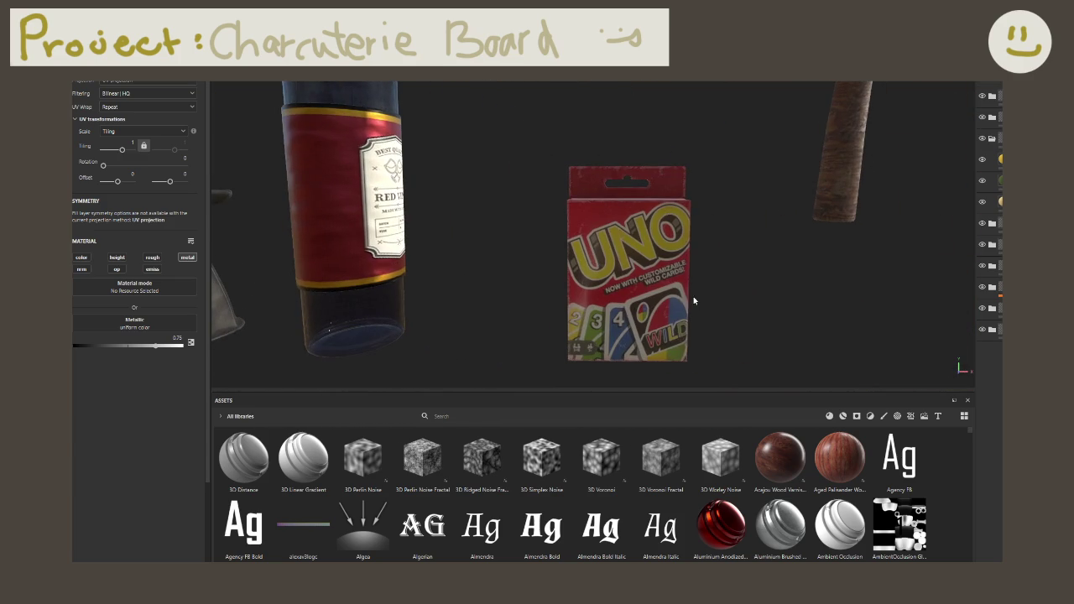
scroll(690, 284, "down", 3)
scroll(700, 262, "down", 4)
mouse_move(705, 242)
left_mouse_down("alt")
mouse_move(736, 236)
mouse_move(840, 262)
mouse_move(657, 242)
mouse_move(645, 261)
mouse_move(688, 258)
left_mouse_up("alt")
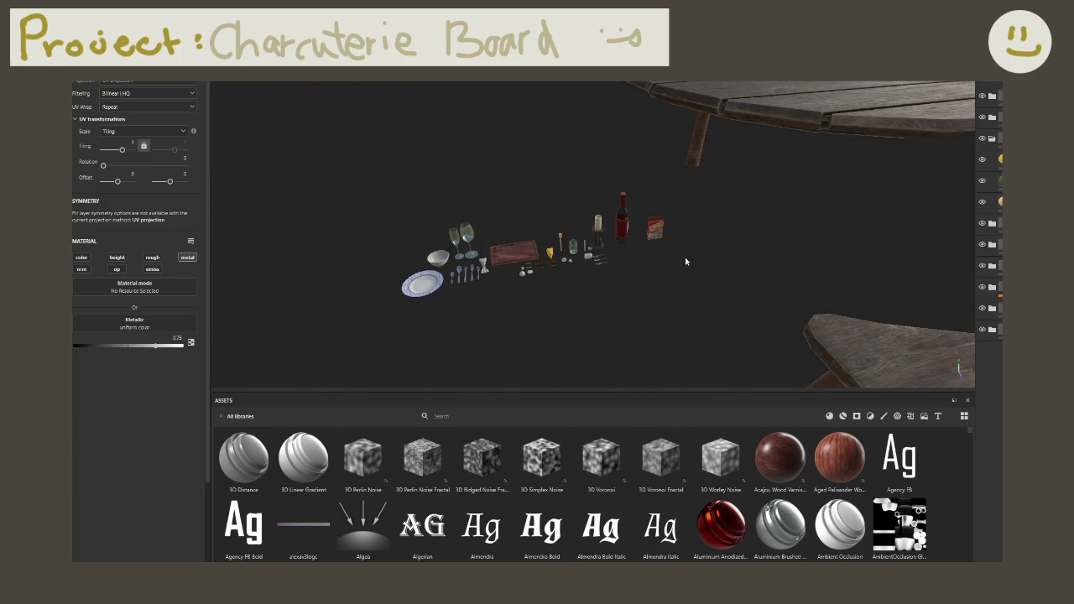
scroll(516, 281, "up", 2)
scroll(466, 277, "up", 2)
scroll(462, 264, "up", 2)
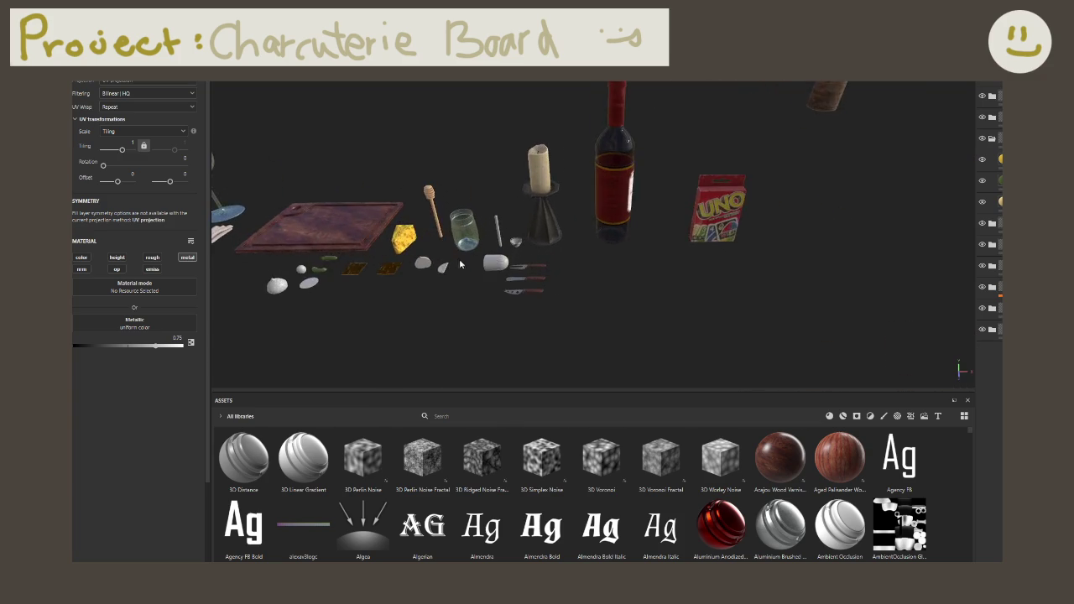
scroll(571, 260, "up", 2)
scroll(570, 260, "up", 2)
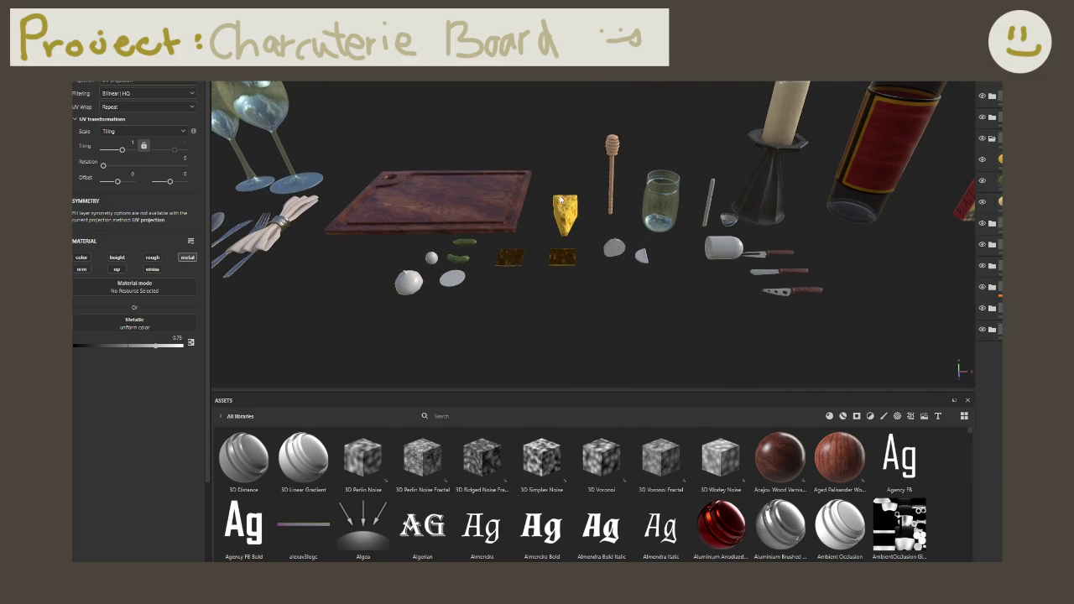
scroll(565, 205, "up", 2)
scroll(564, 205, "up", 2)
mouse_move(565, 205)
left_mouse_down("alt")
mouse_move(654, 256)
mouse_move(557, 274)
left_mouse_up("alt")
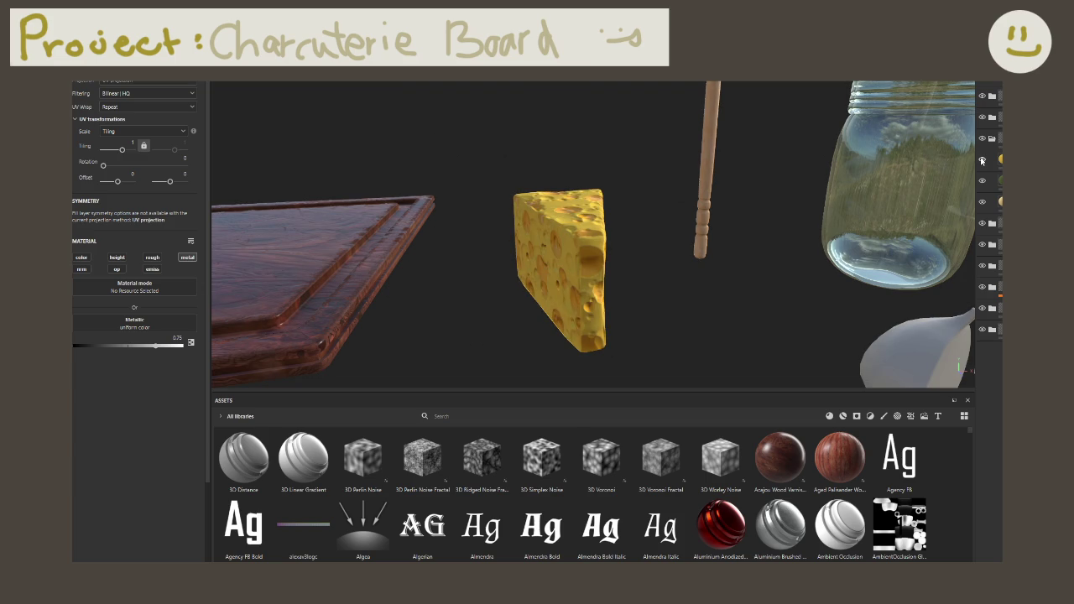
Toggle the pale and yellow cheese material layers on and off to compare the cheese's look.
left_click(981, 204)
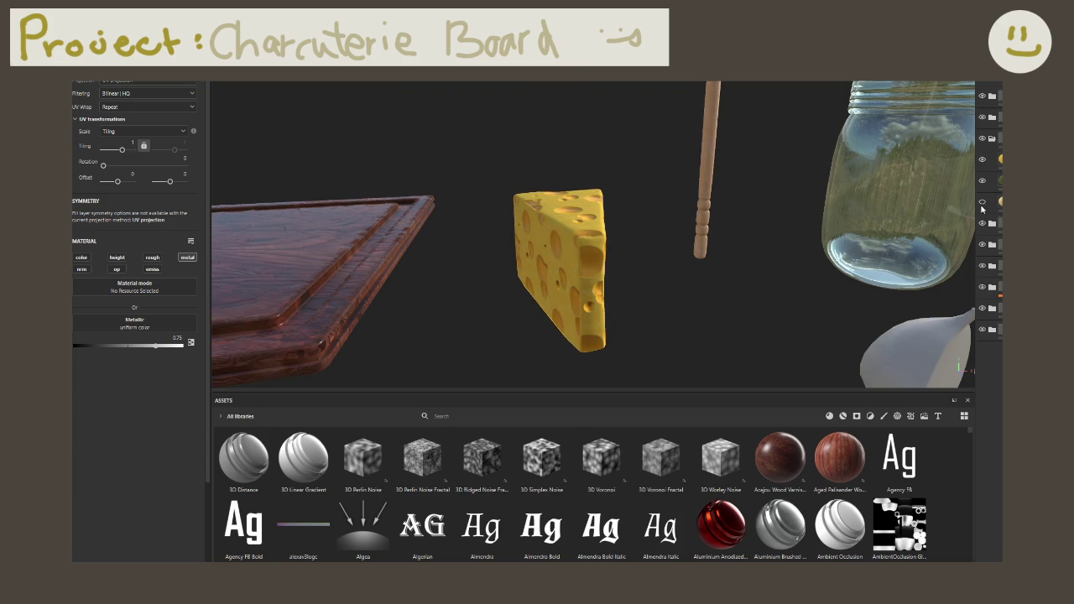
left_click_drag(587, 252, 520, 243, "alt")
left_click(998, 158)
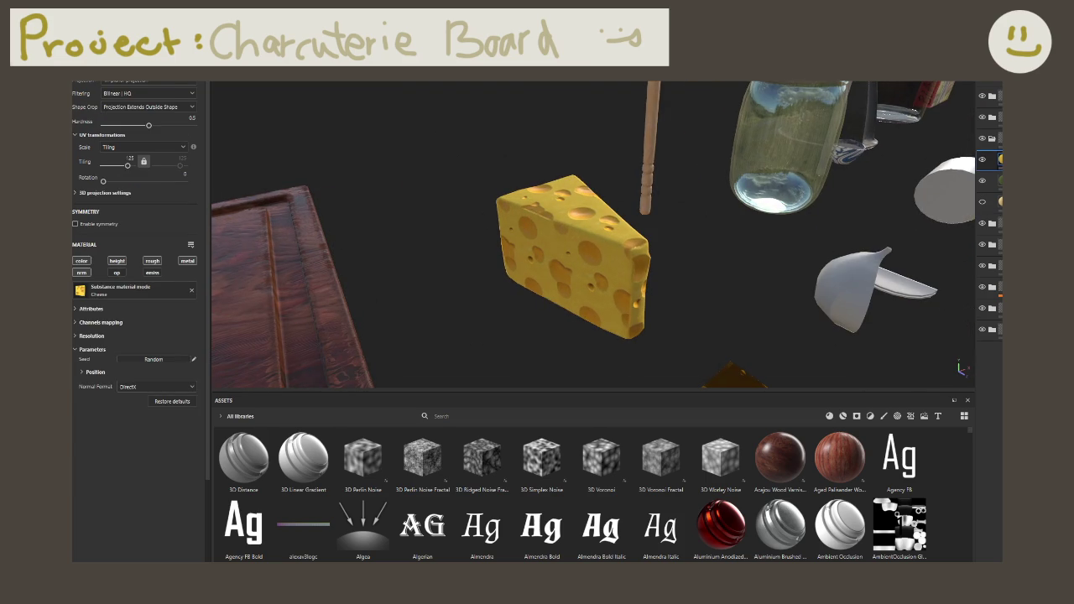
left_click(982, 203)
left_click(984, 158)
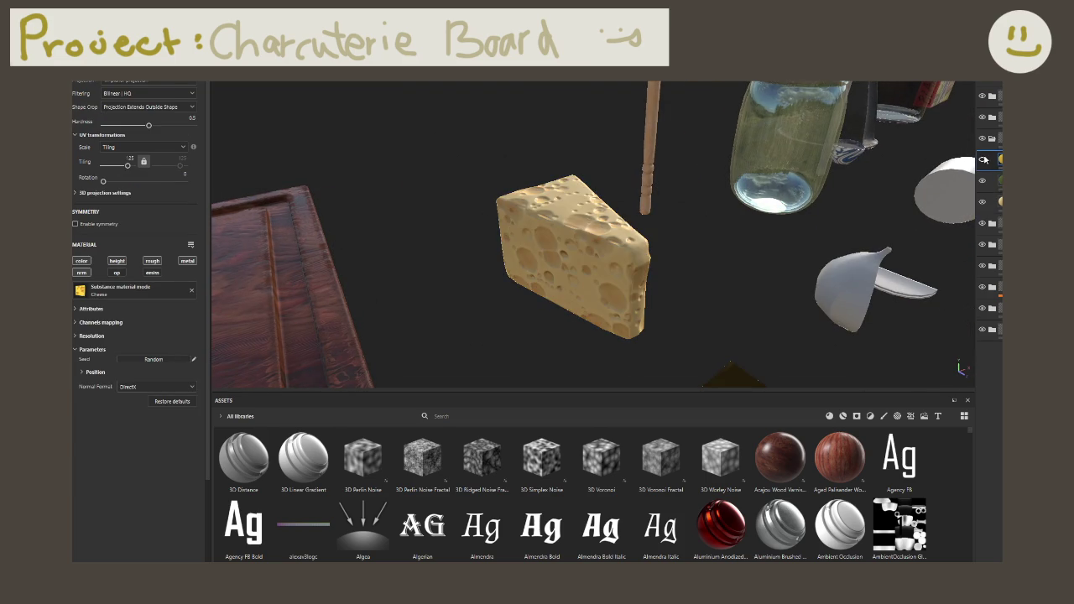
left_click(982, 203)
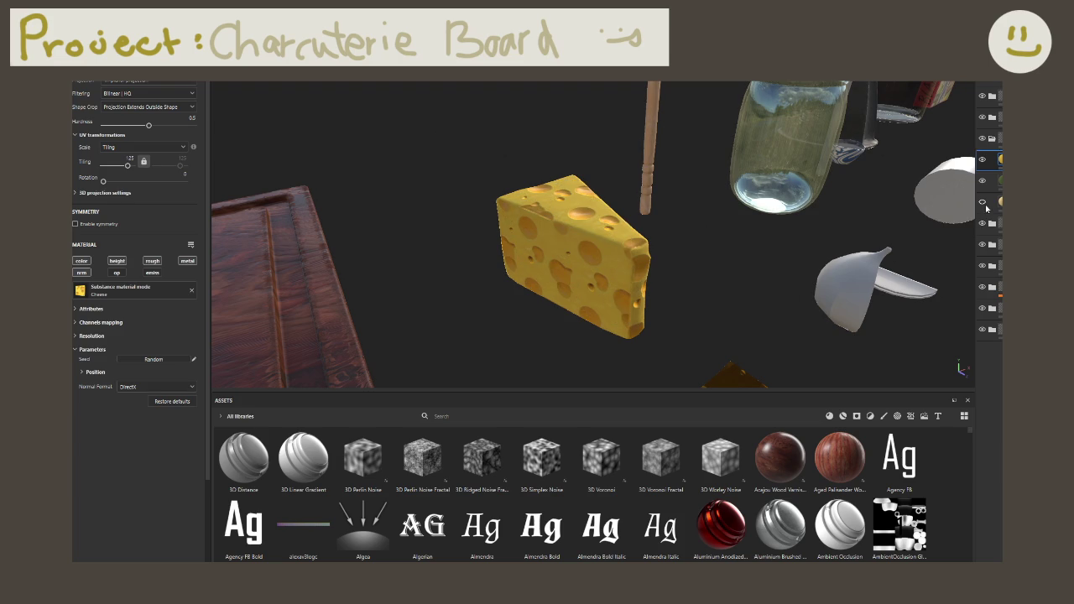
left_click(982, 160)
left_click_drag(760, 224, 600, 235, "alt")
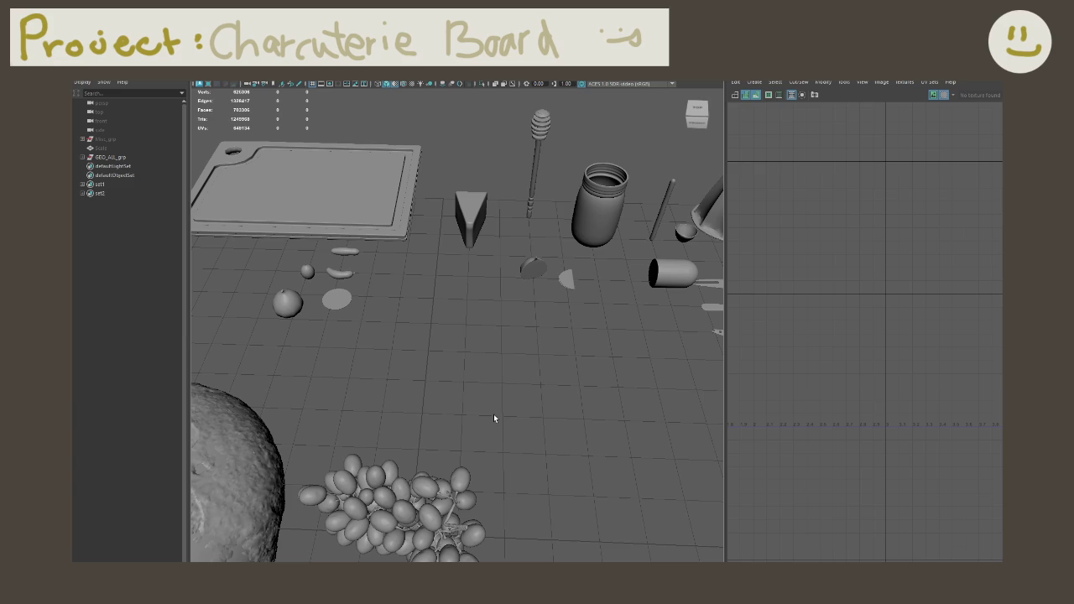
Import the cheese_slice model by dragging it into the viewport beside the props.
left_click_drag(518, 386, 506, 372, "alt")
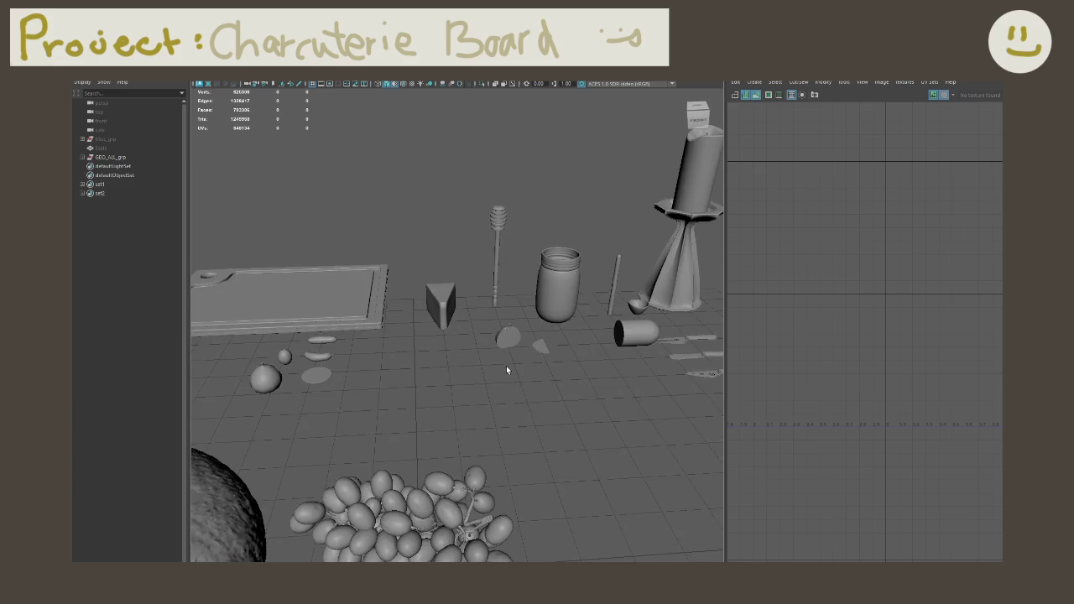
scroll(506, 371, "up", 3)
scroll(498, 362, "up", 1)
scroll(425, 386, "up", 2)
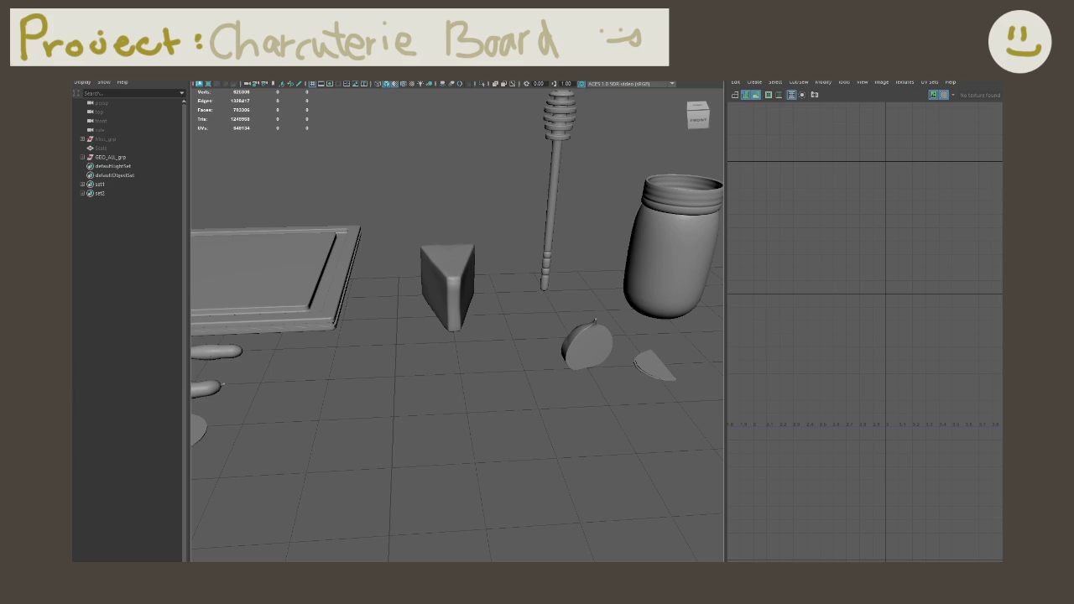
left_click_drag(431, 372, 434, 395)
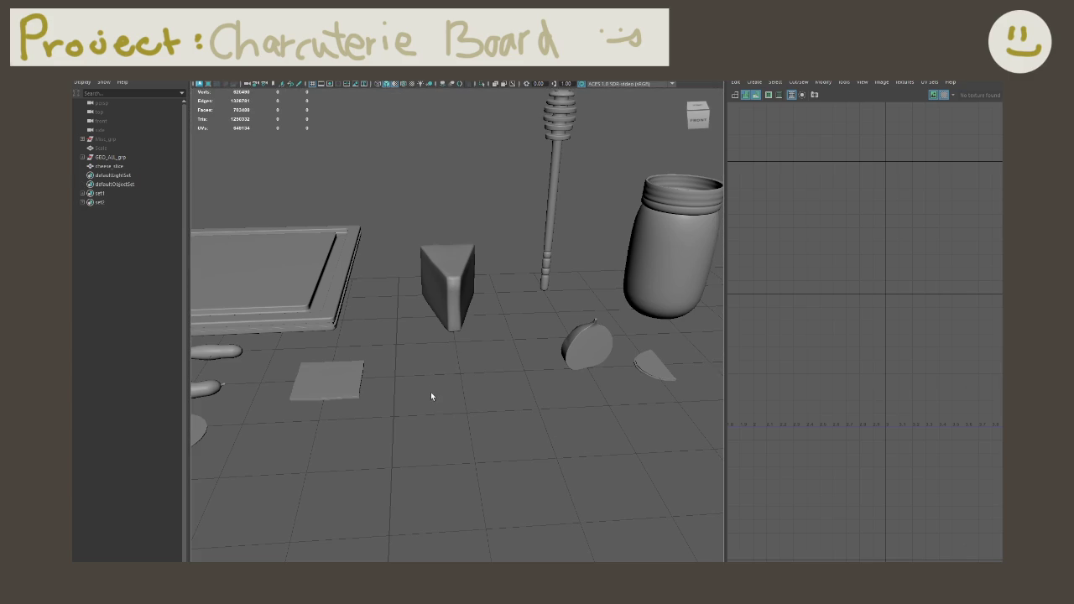
Select cheese_slice, frame it and switch to the Move tool.
left_click(351, 394)
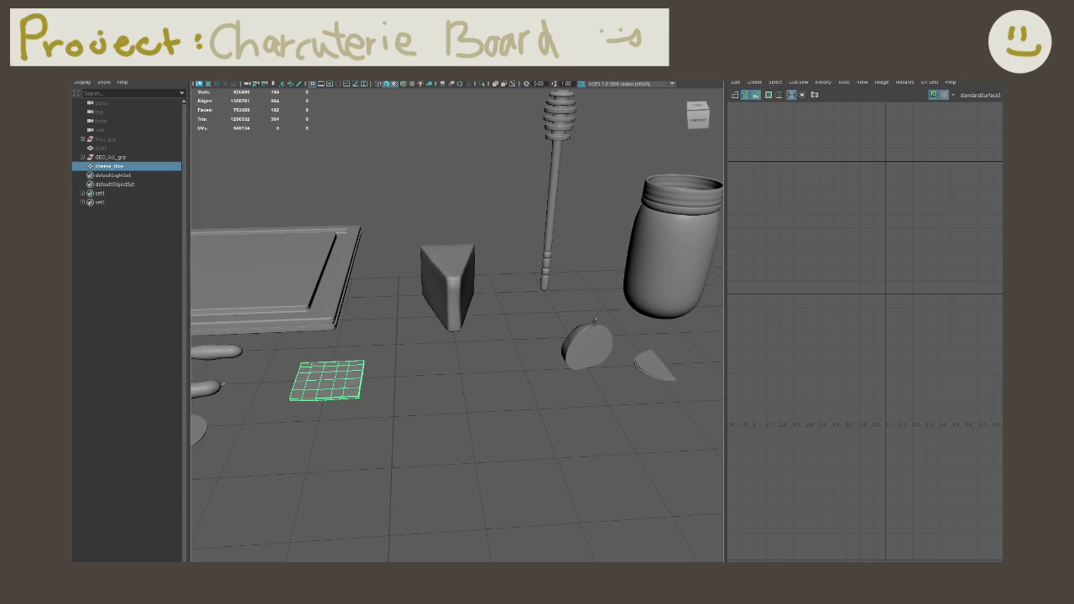
key("f")
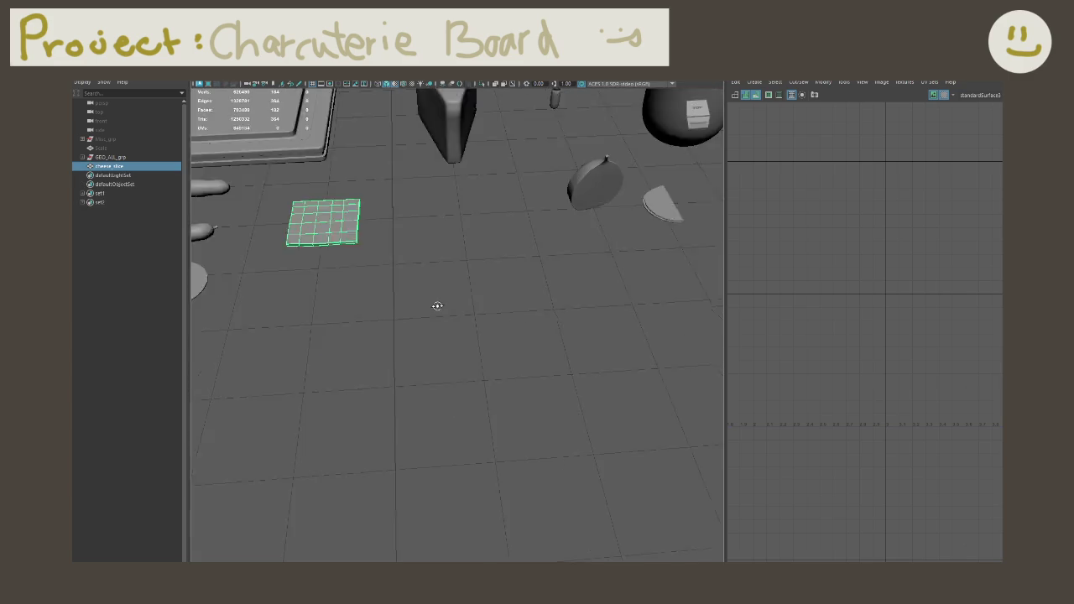
key("w")
scroll(470, 282, "down", 5)
mouse_move(479, 285)
left_mouse_down("alt")
mouse_move(532, 347)
mouse_move(570, 329)
left_mouse_up("alt")
scroll(522, 328, "up", 3)
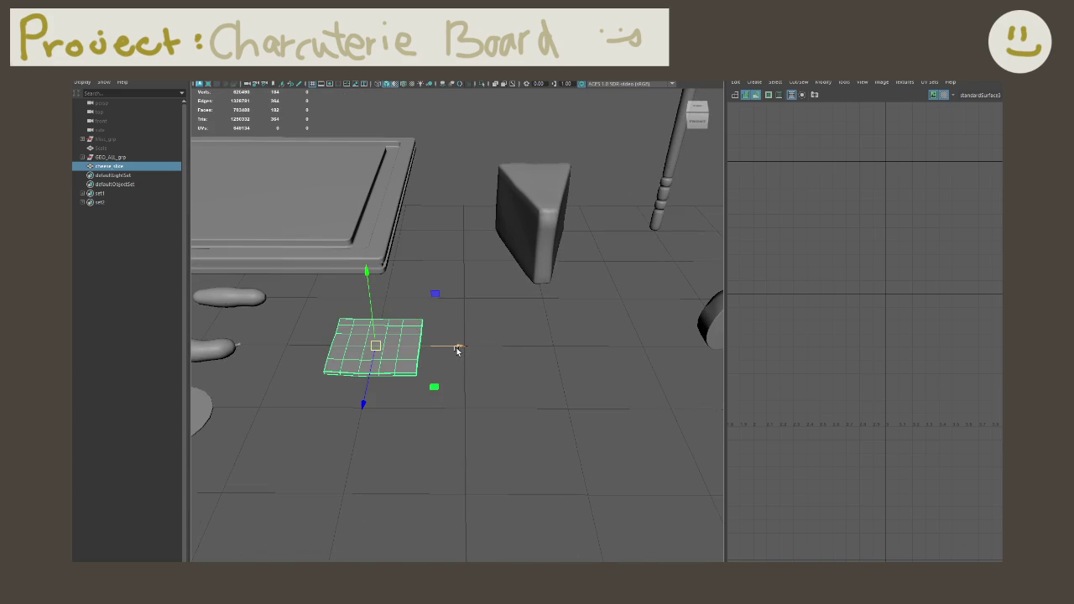
scroll(901, 323, "down", 3)
scroll(851, 340, "up", 3)
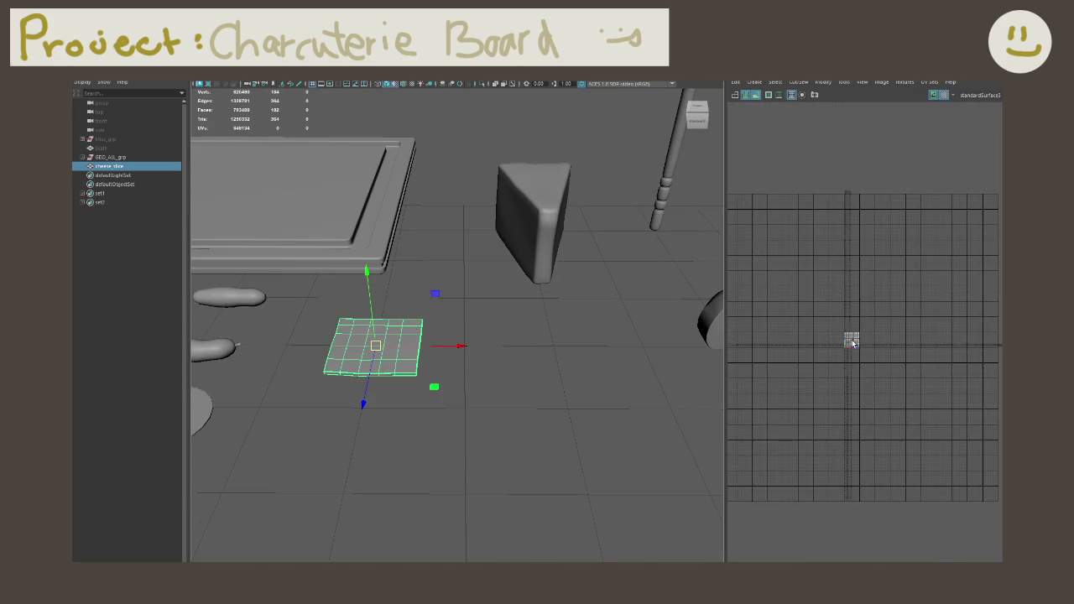
scroll(851, 342, "up", 3)
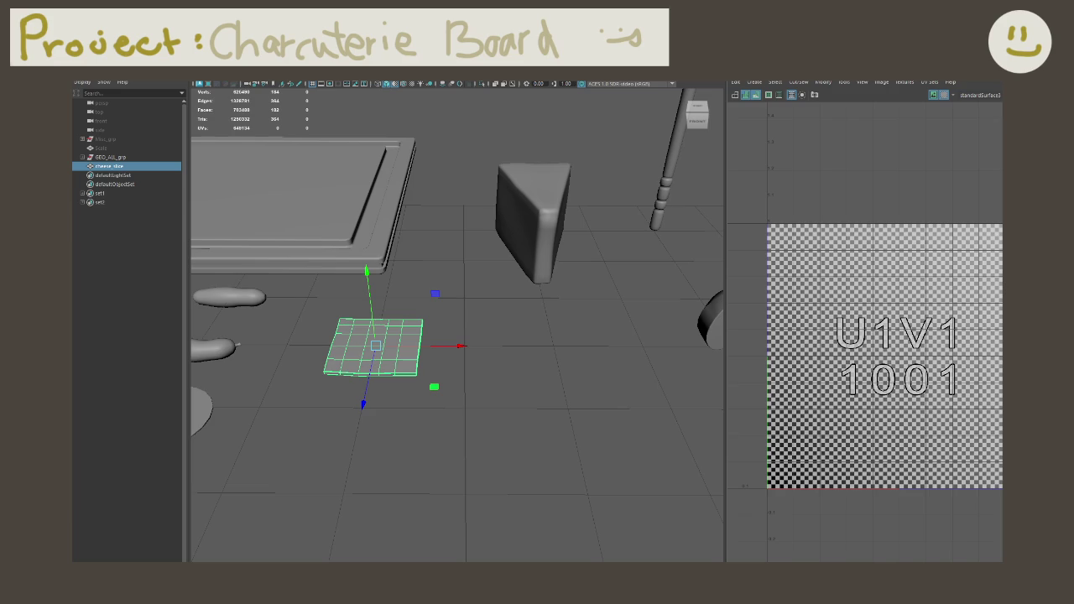
Select all cheese_slice faces to show its UVs on tile 1001, then check its thickness.
key("ctrl+F11")
scroll(402, 352, "up", 5)
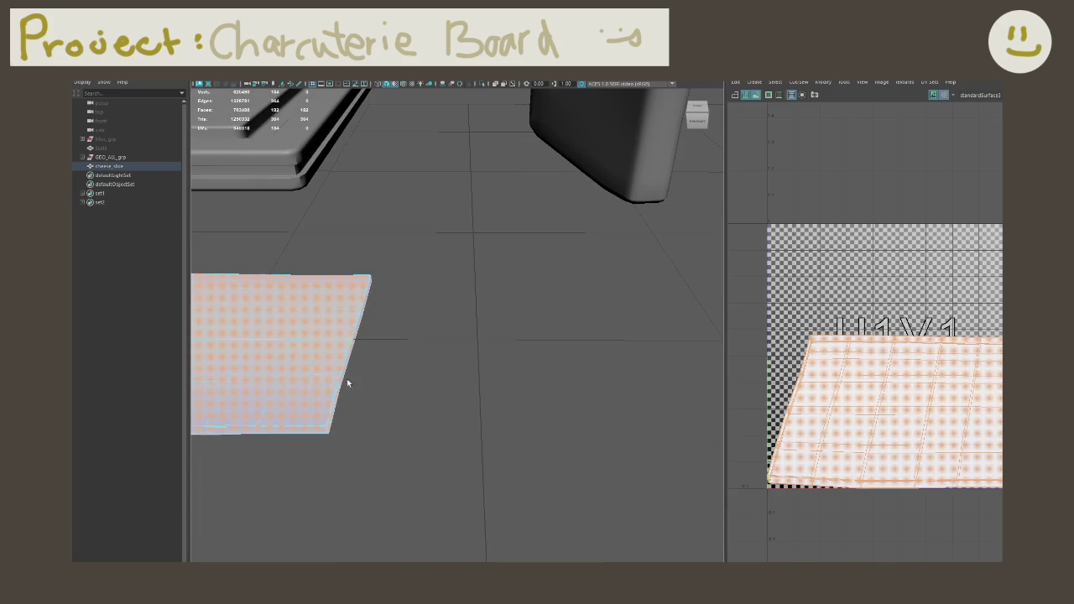
left_click(341, 280)
mouse_move(609, 382)
left_mouse_down("alt")
mouse_move(333, 395)
mouse_move(412, 376)
mouse_move(441, 403)
left_mouse_up("alt")
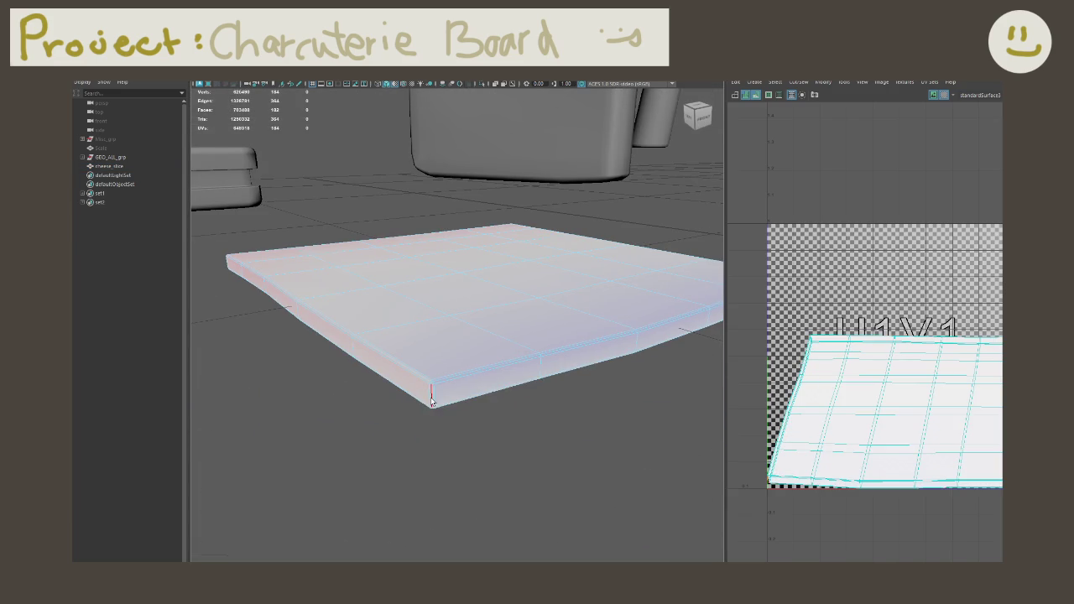
Select the front top edge loops of cheese_slice.
scroll(430, 403, "up", 2)
left_click(428, 403)
scroll(428, 402, "up", 3)
left_click(328, 533)
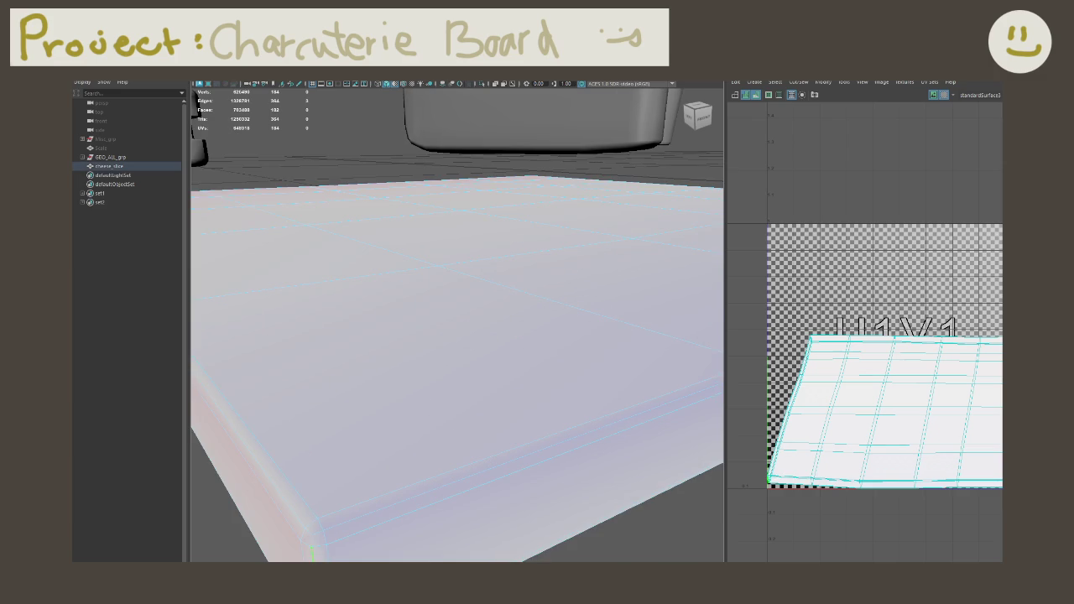
left_click(351, 529)
mouse_move(559, 432)
left_mouse_down("alt")
mouse_move(410, 469)
mouse_move(437, 439)
left_mouse_up("alt")
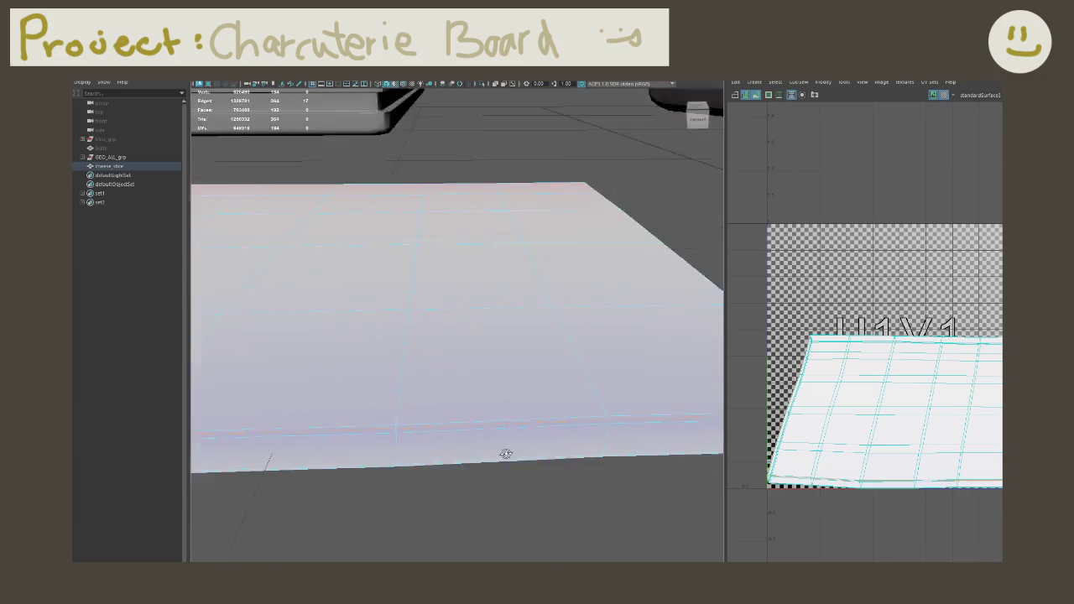
left_click(488, 446, "shift")
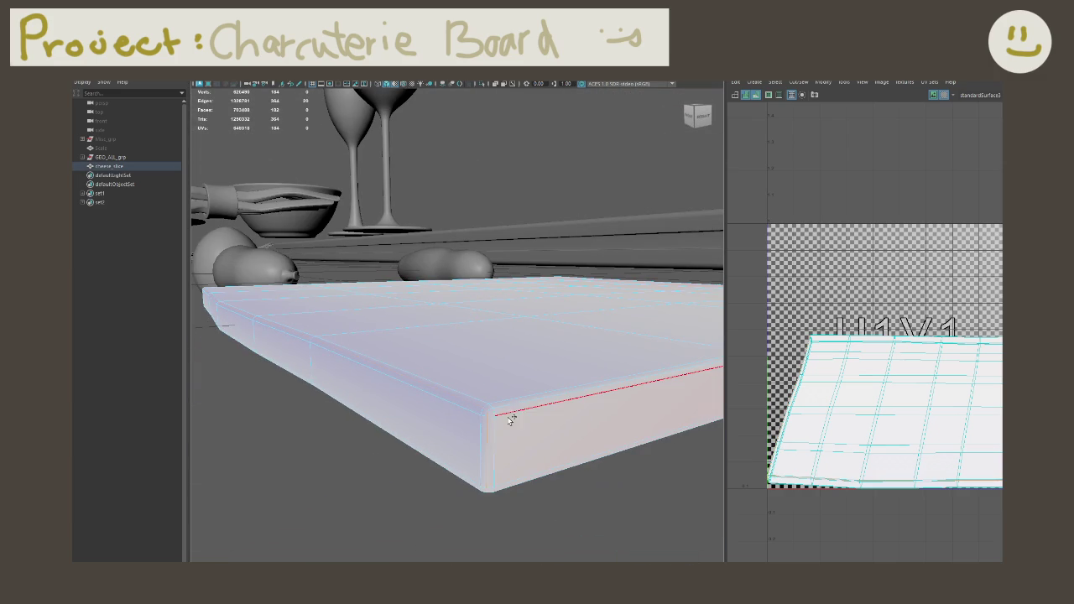
double_click(513, 410, "shift")
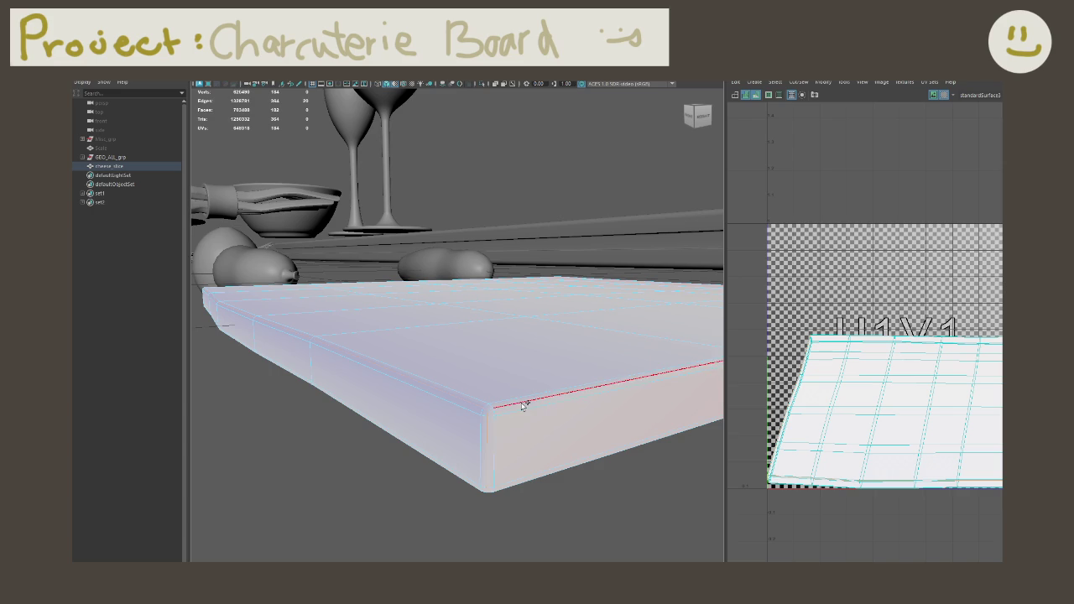
Add the remaining front edges, cut them into UV seams and return to object mode.
scroll(526, 406, "down", 5)
mouse_move(608, 394)
left_mouse_down("alt")
mouse_move(428, 412)
mouse_move(487, 419)
mouse_move(479, 431)
mouse_move(462, 412)
left_mouse_up("alt")
right_click_drag(462, 412, 496, 444, "alt")
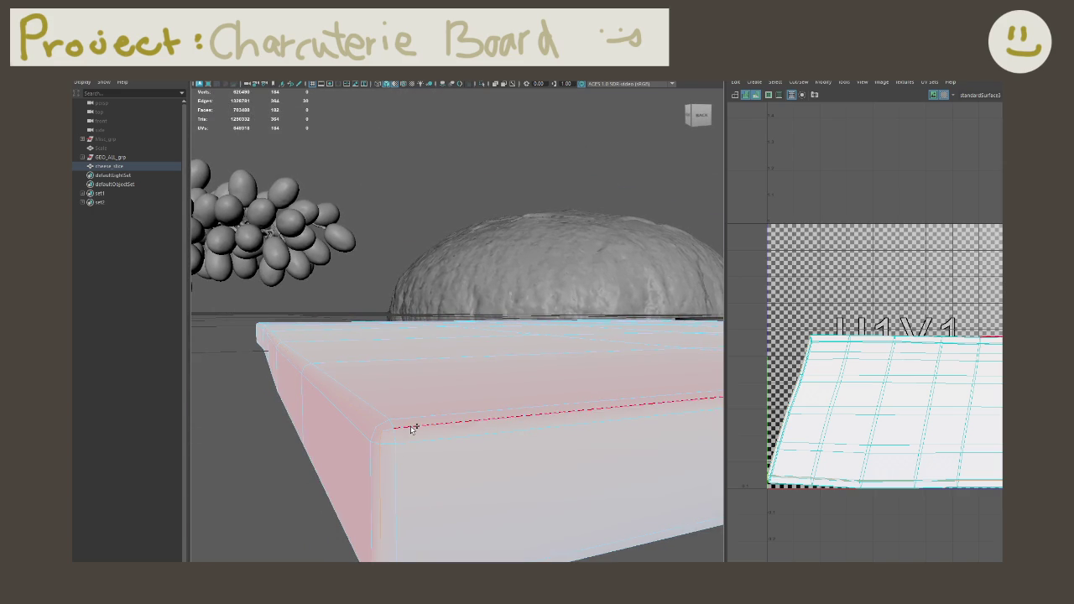
scroll(526, 475, "down", 3)
mouse_move(576, 446)
left_mouse_down("alt")
mouse_move(522, 388)
mouse_move(491, 455)
mouse_move(501, 475)
left_mouse_up("alt")
scroll(502, 475, "up", 1)
scroll(492, 473, "up", 3)
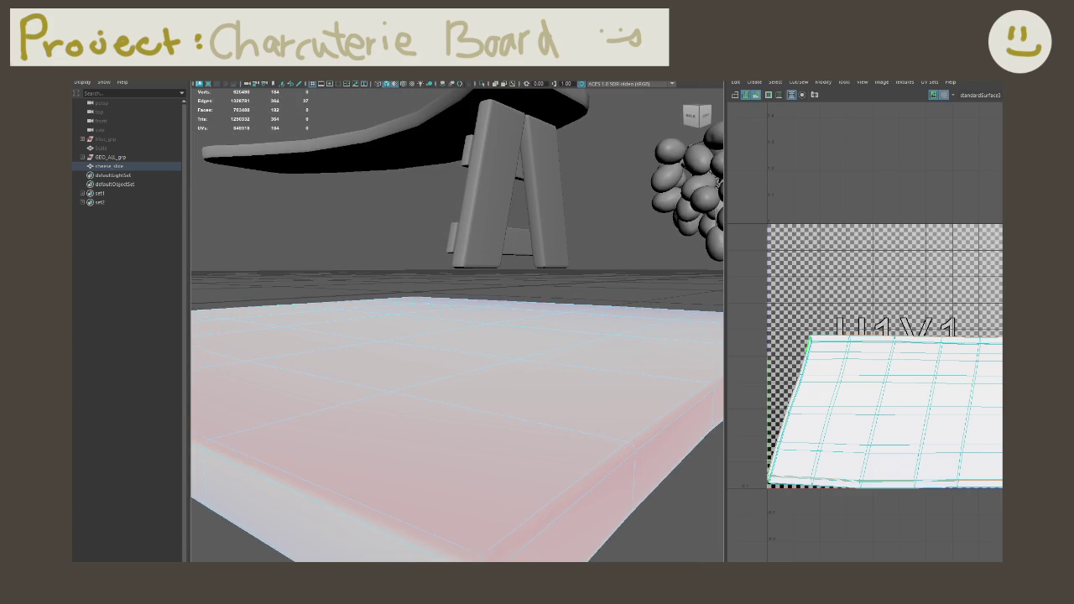
left_click(628, 491, "shift")
mouse_move(871, 328)
right_mouse_down("shift")
mouse_move(845, 345)
mouse_move(892, 378)
right_mouse_up("shift")
key("F8")
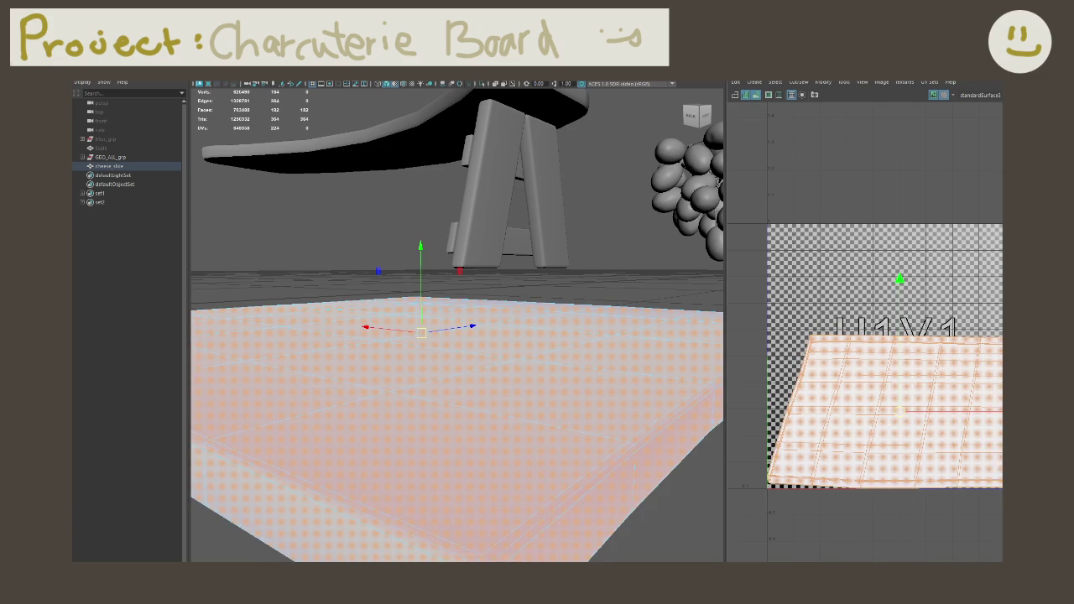
Return cheese_slice to object mode and reselect it.
mouse_move(587, 270)
left_mouse_down("alt")
mouse_move(324, 292)
mouse_move(444, 295)
mouse_move(428, 297)
mouse_move(496, 350)
mouse_move(280, 352)
left_mouse_up("alt")
right_click(284, 351)
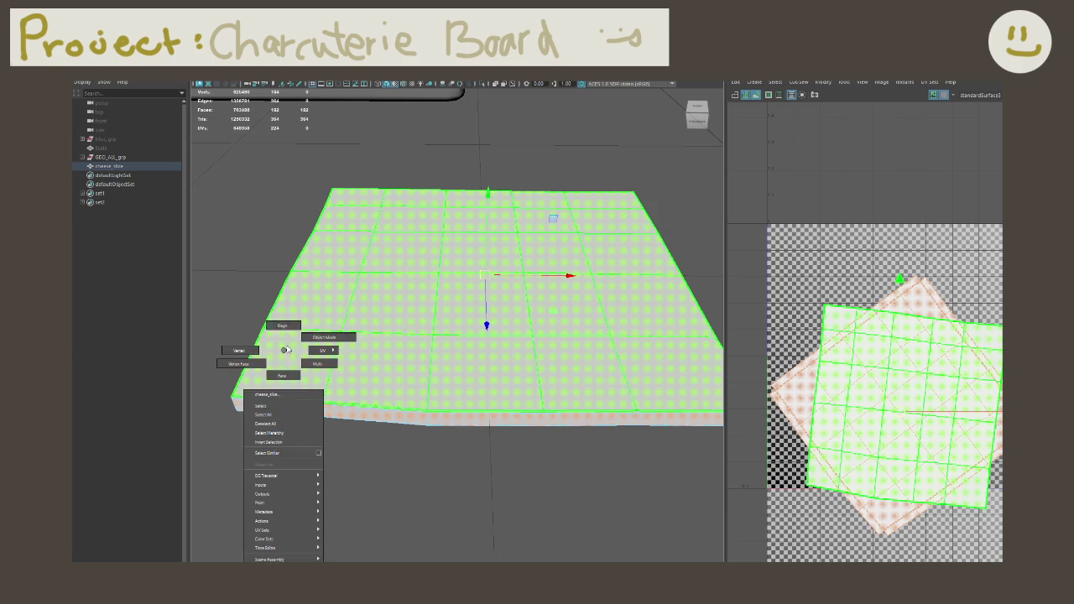
left_click(327, 336)
left_click(276, 290)
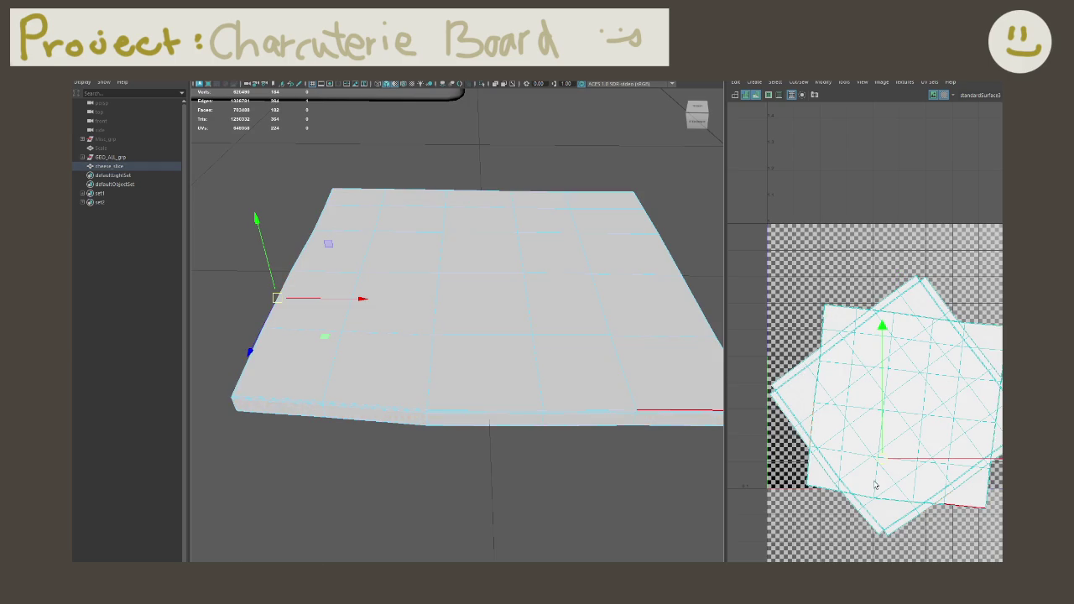
left_click(963, 513)
key("ctrl+z")
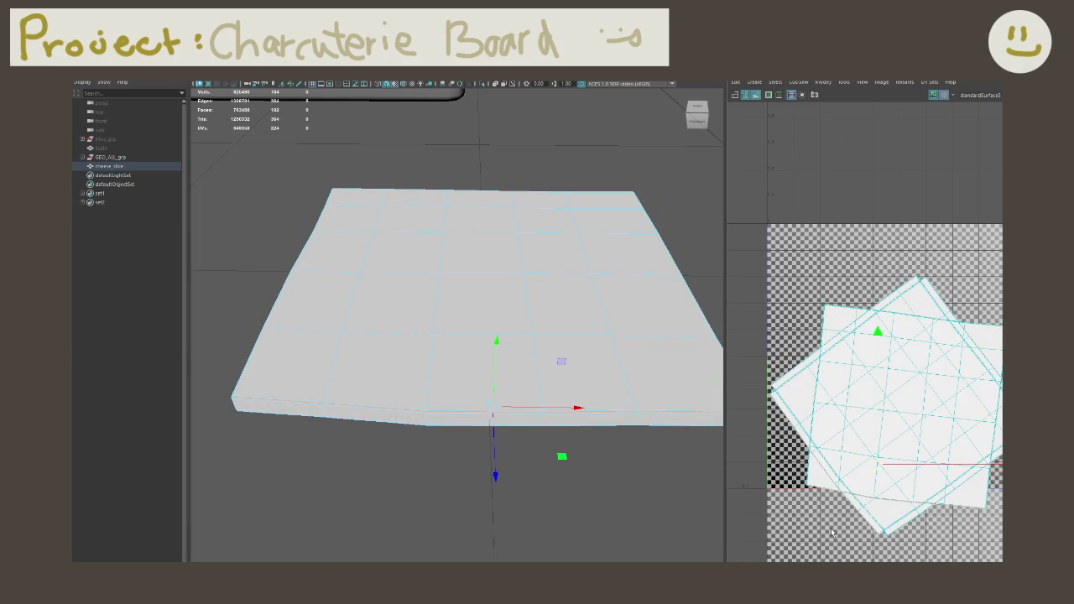
Select all the slice's faces and frame its unfolded UV layout in tile 1001.
scroll(832, 530, "up", 3)
right_click_drag(934, 377, 902, 365)
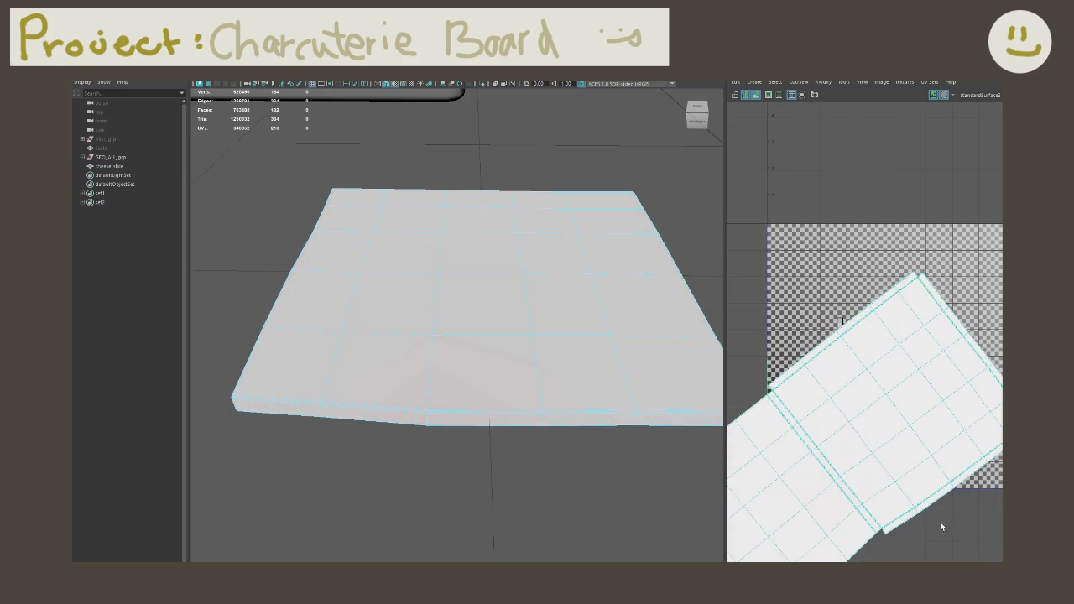
key("f")
left_click(898, 437)
key("F8")
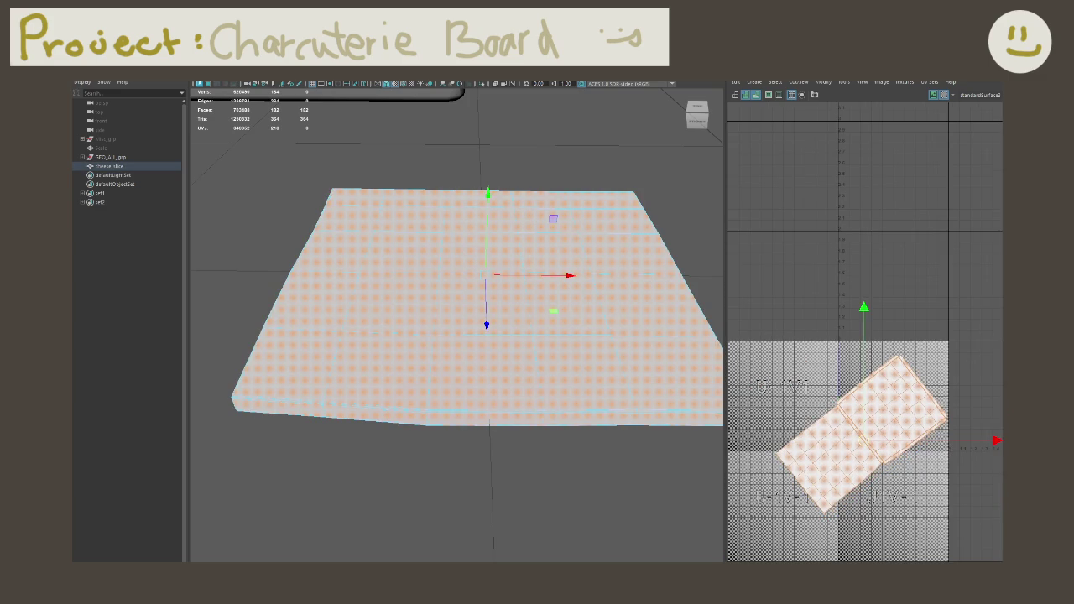
Expand the GEO_ALL_grp hierarchy and place cheese_slice directly under cheese_wedge in the Outliner.
key("f")
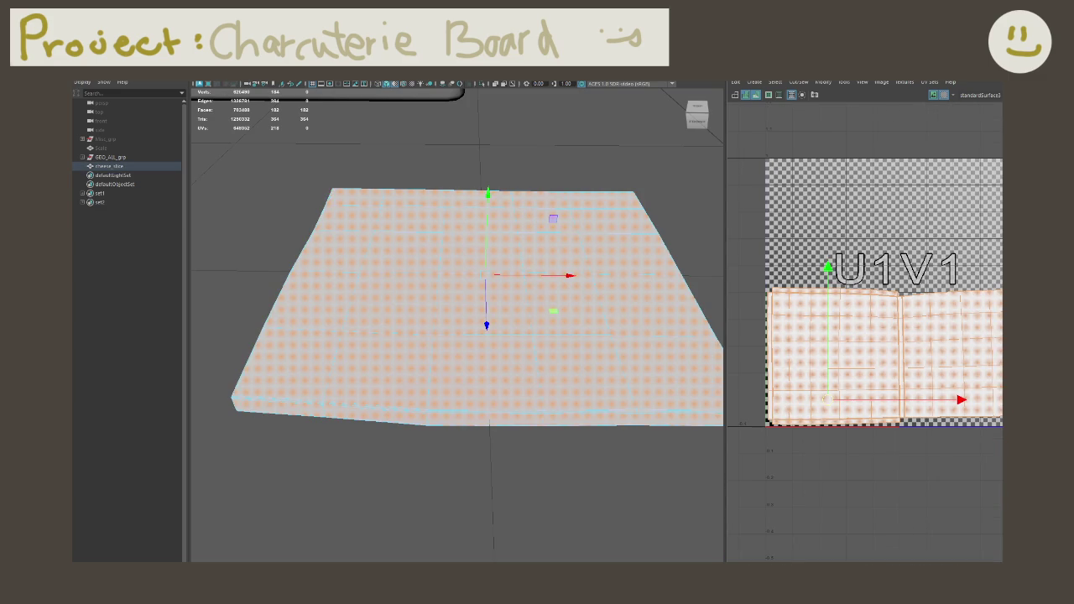
left_click(83, 157)
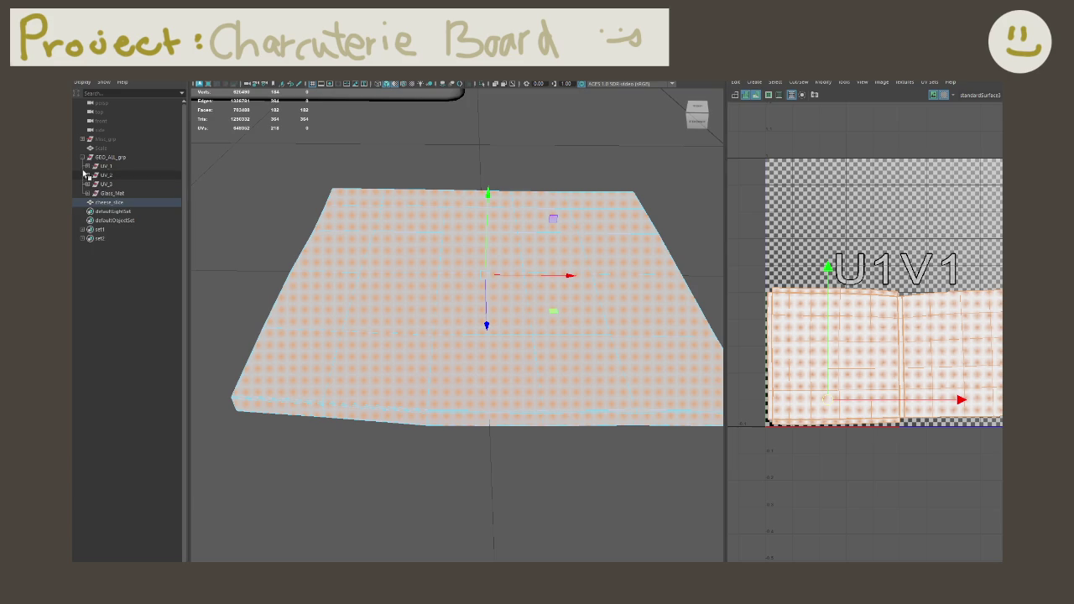
left_click(87, 166)
left_click(92, 174)
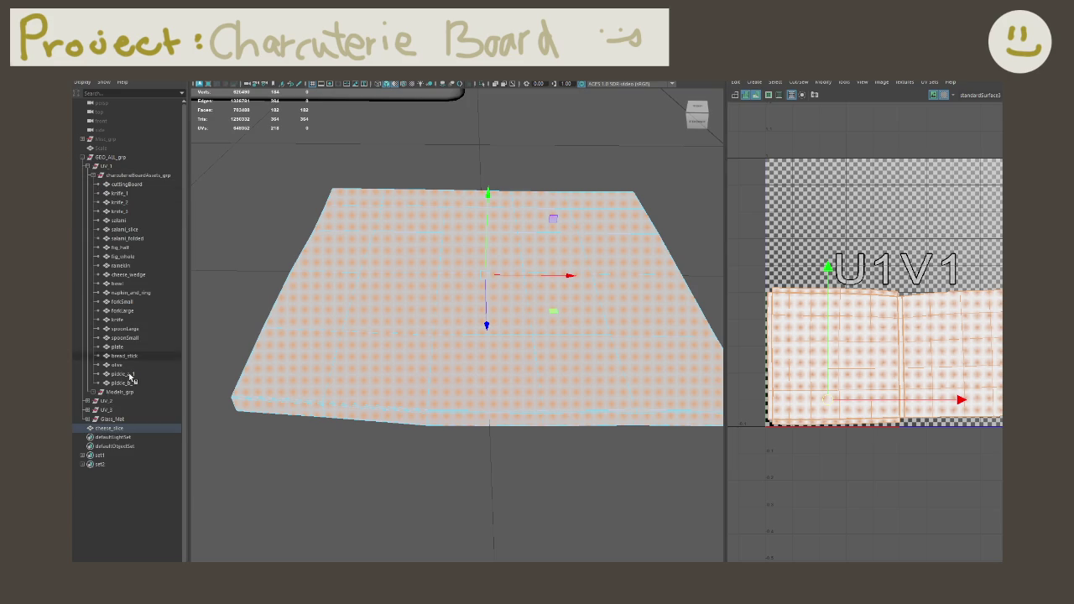
mouse_move(119, 430)
left_mouse_down()
mouse_move(136, 318)
mouse_move(130, 254)
mouse_move(130, 284)
left_mouse_up()
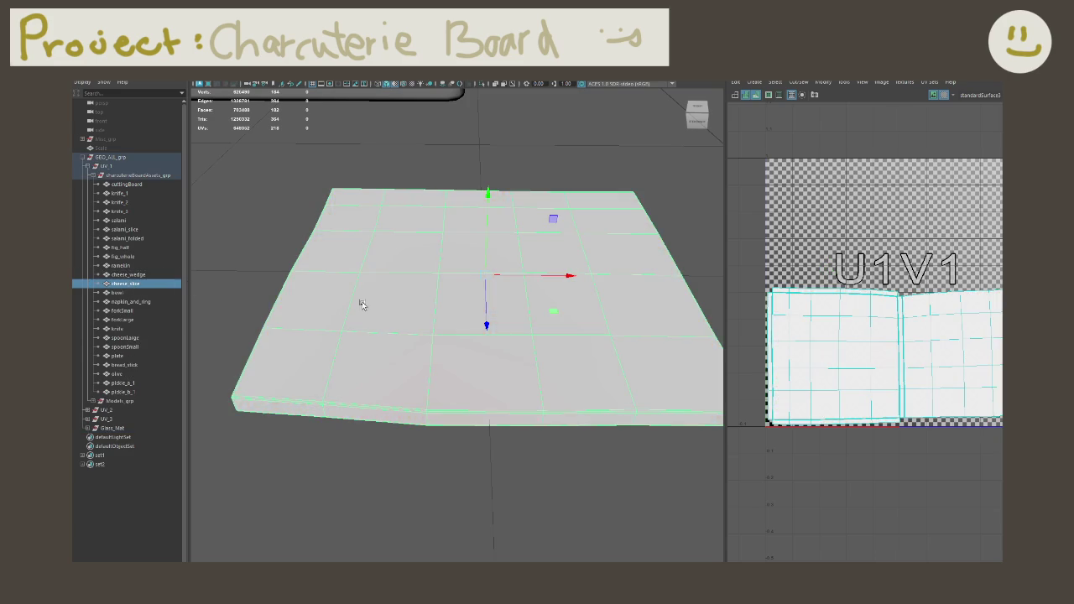
scroll(242, 290, "down", 5)
left_click_drag(537, 344, 440, 298, "alt")
Duplicate the cheese slice, move the copy aside along X, and list it under cheese_slice.
right_click_drag(440, 297, 603, 386, "alt")
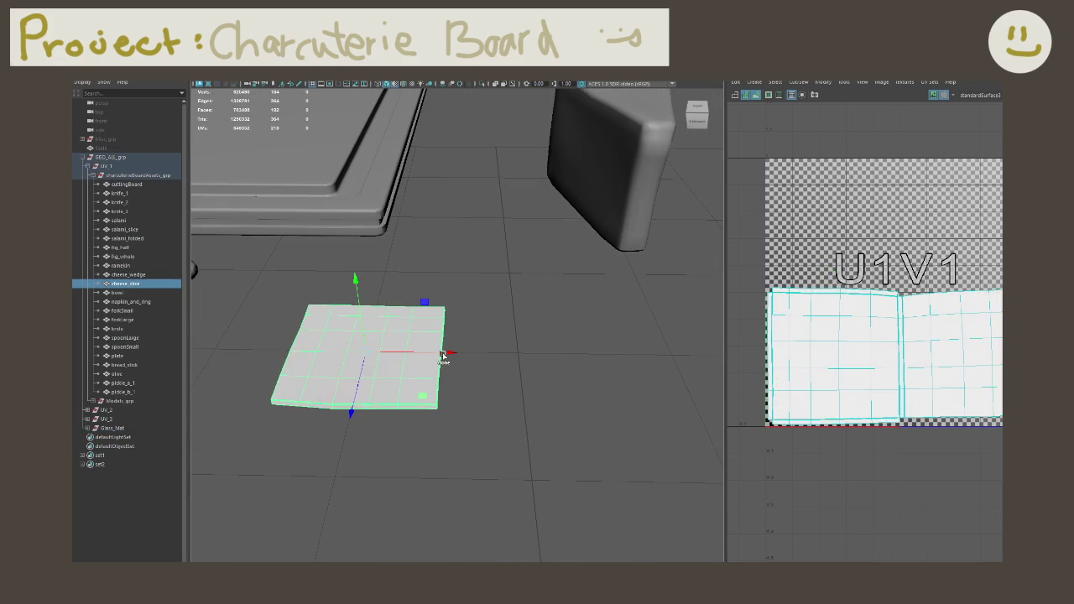
left_click_drag(453, 359, 634, 363, "shift")
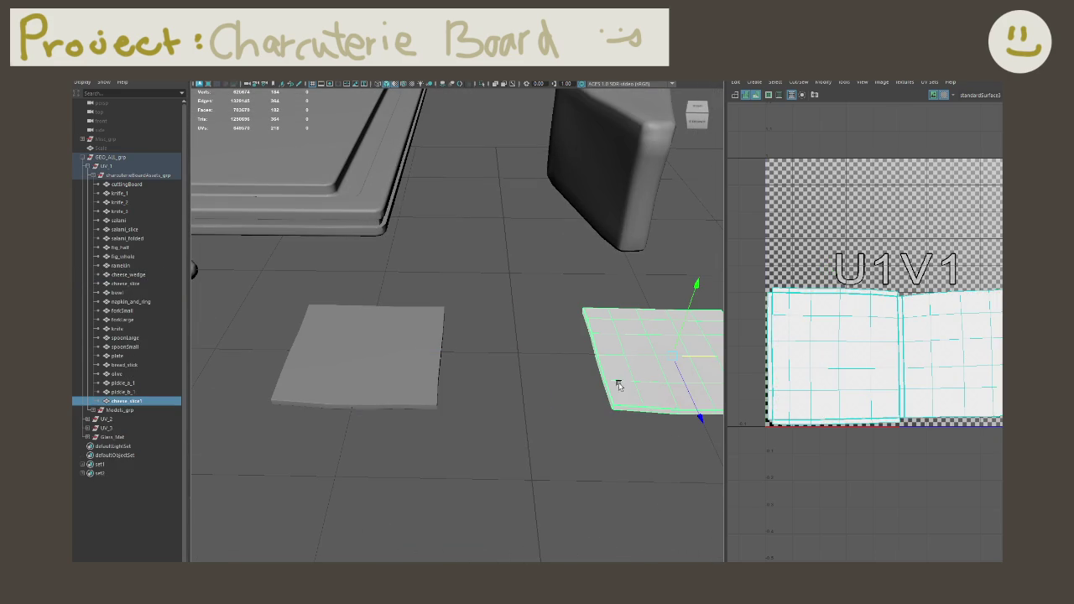
left_click_drag(551, 357, 482, 382, "alt")
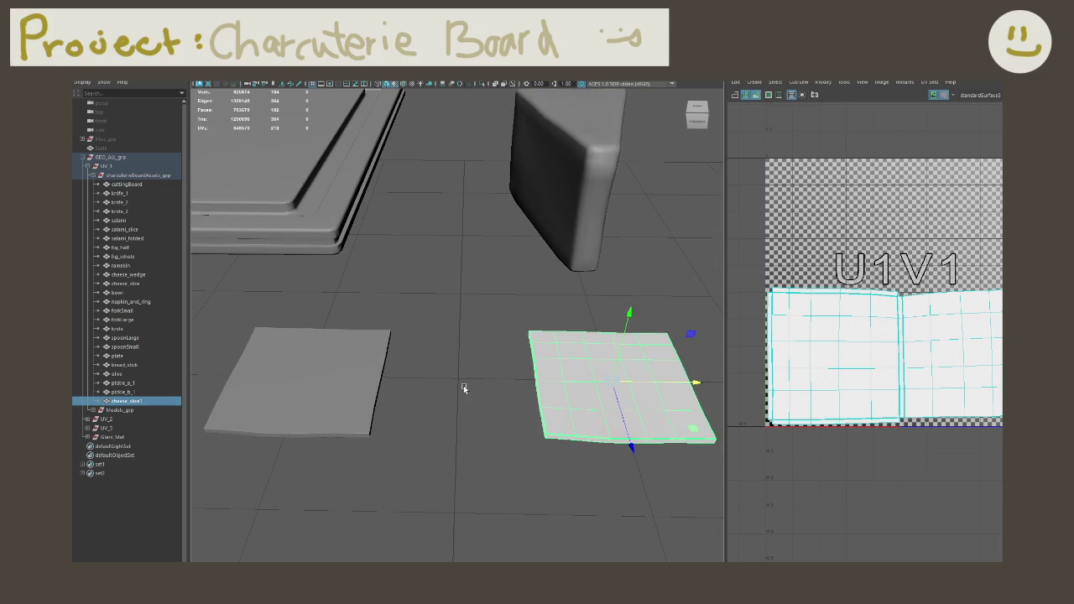
mouse_move(143, 401)
middle_mouse_down()
mouse_move(128, 292)
mouse_move(140, 286)
middle_mouse_up()
left_click(140, 286)
key("ctrl+z")
middle_click_drag(145, 402, 143, 292)
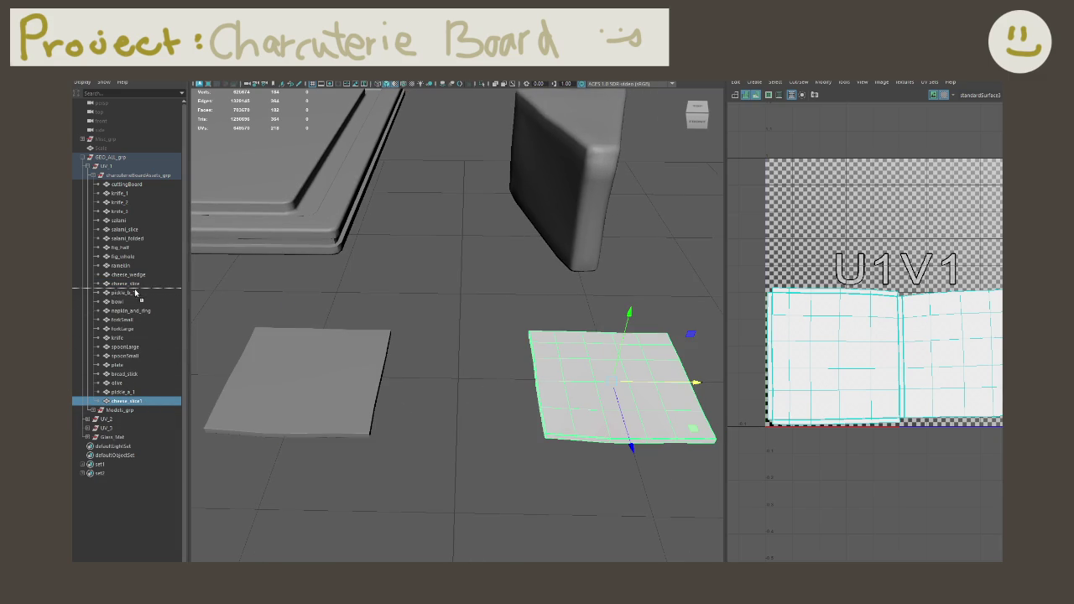
Rename the slices cheese_slice_1 and cheese_slice_2, then reposition the left slice.
left_click(147, 287)
double_click(148, 287)
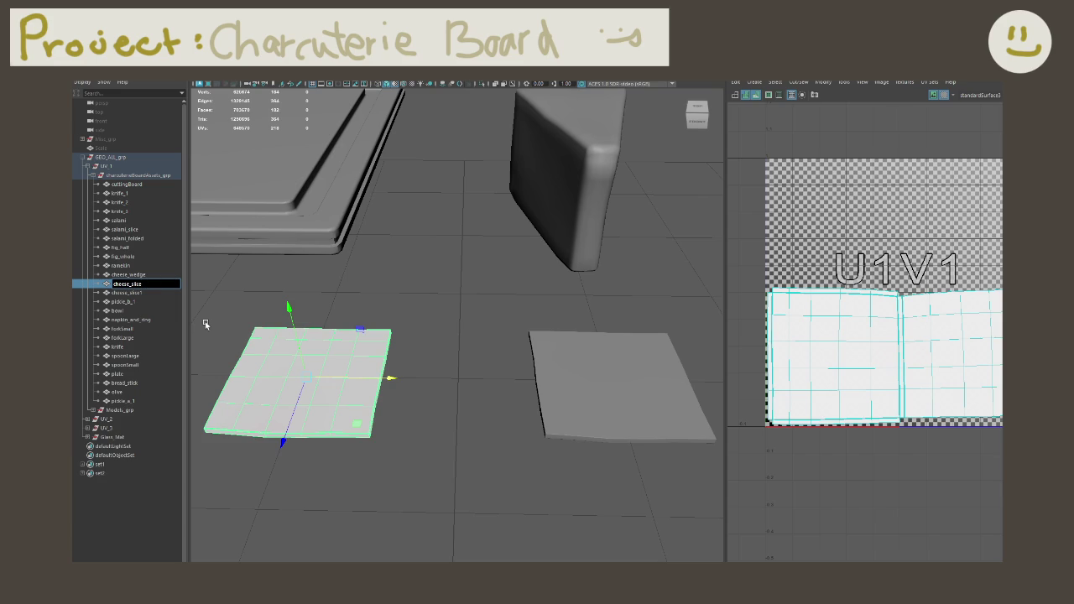
type("_1")
key("Return")
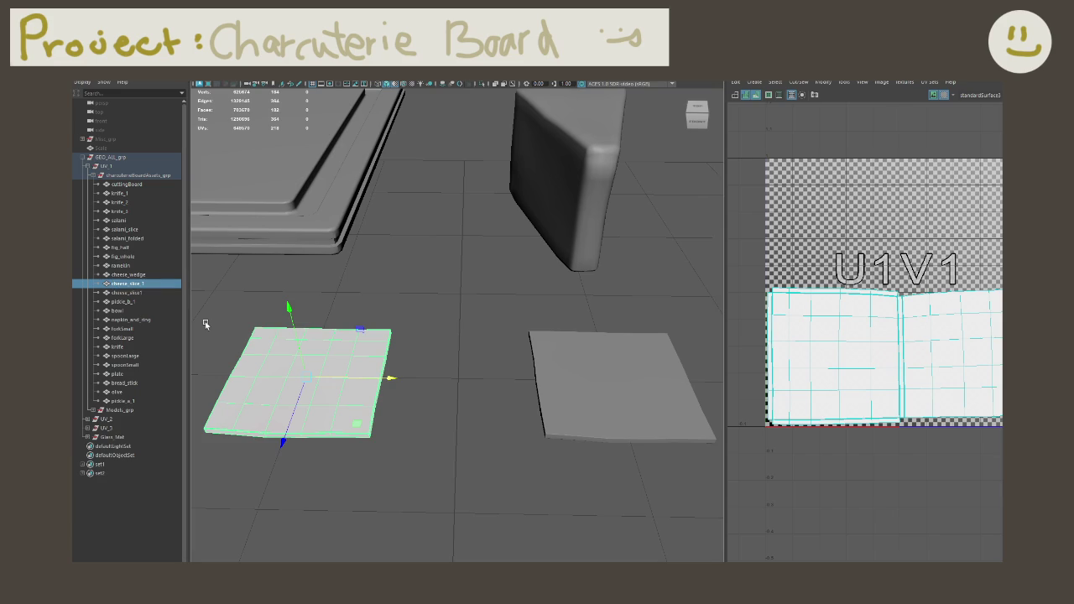
double_click(151, 292)
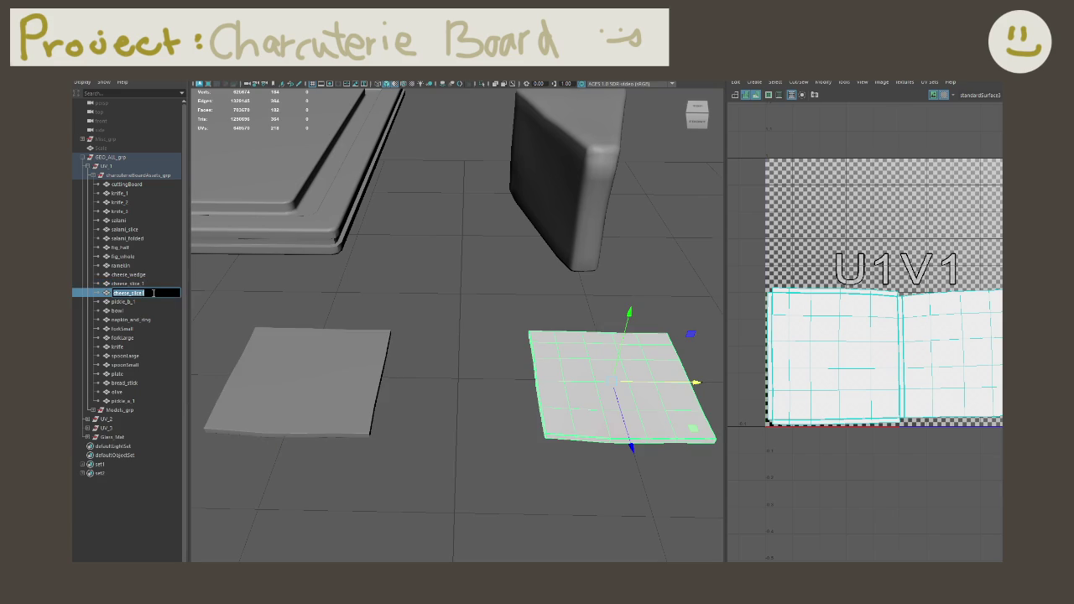
type("_2")
key("Return")
left_click(355, 372)
right_click_drag(335, 369, 379, 362)
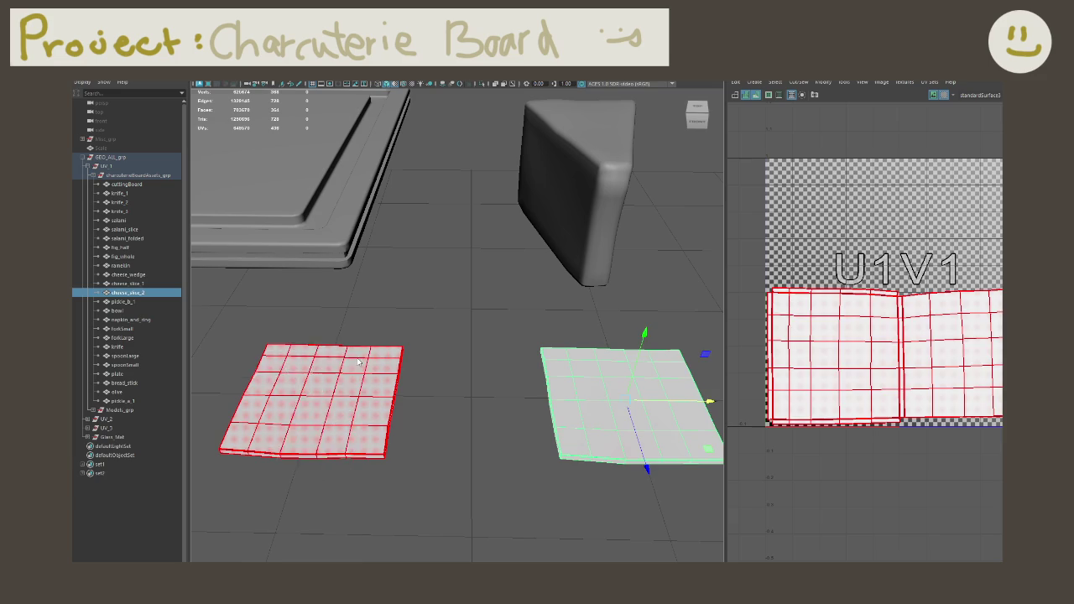
left_click(117, 175)
scroll(818, 302, "down", 2)
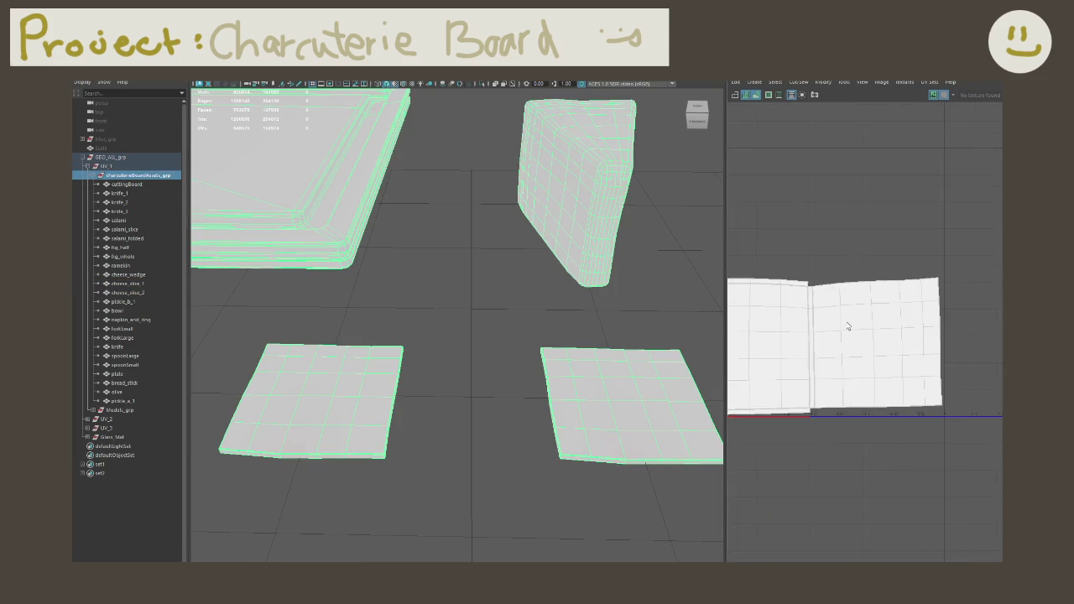
scroll(769, 318, "down", 5)
left_click(126, 165)
key("f")
right_click_drag(873, 333, 843, 321)
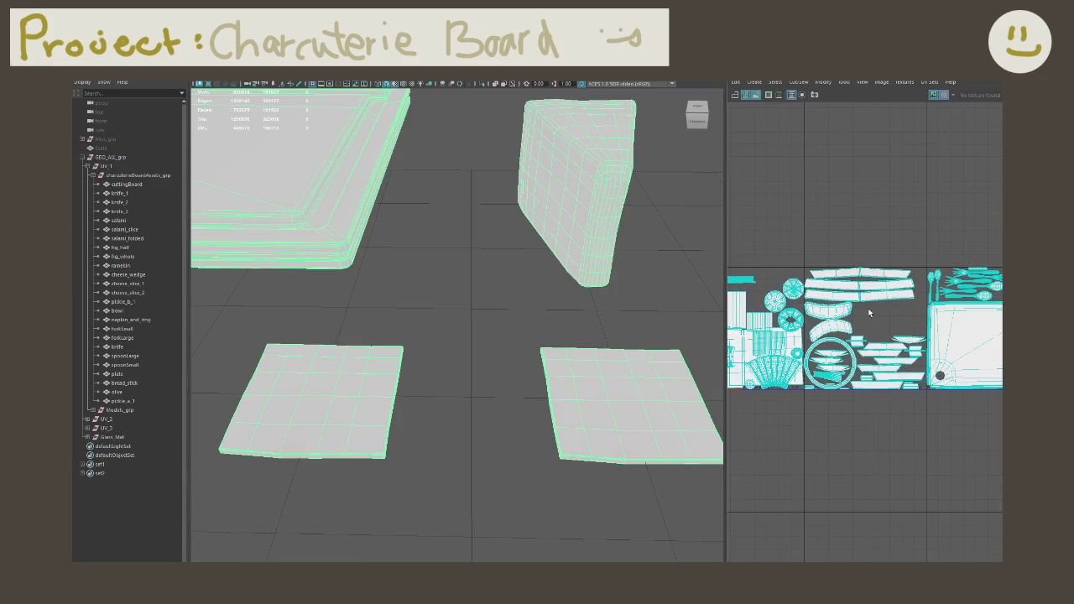
scroll(953, 343, "up", 2)
scroll(953, 342, "up", 2)
scroll(898, 348, "down", 2)
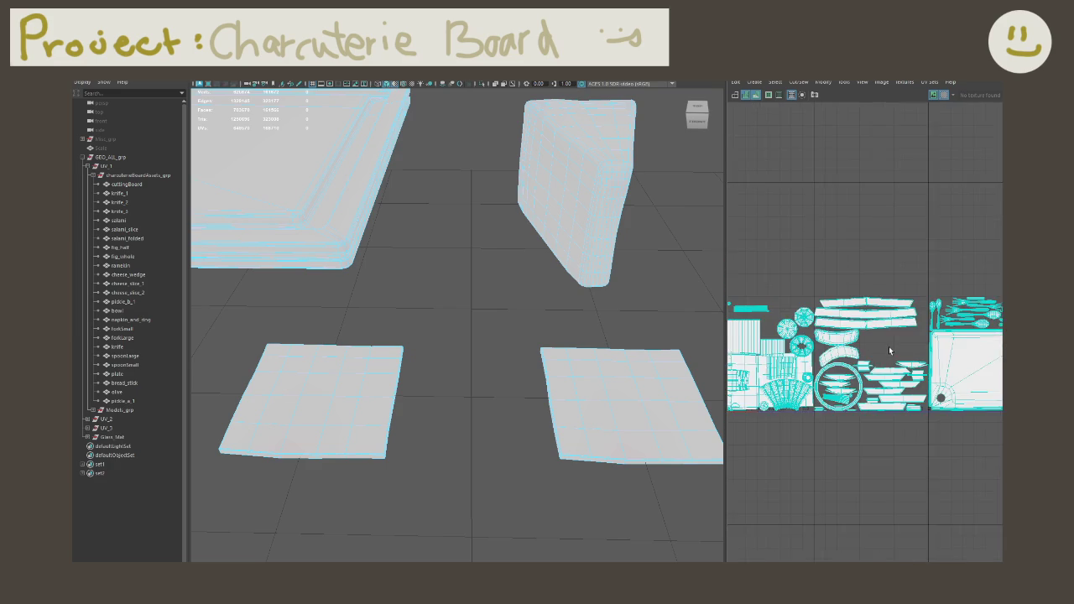
scroll(887, 364, "up", 3)
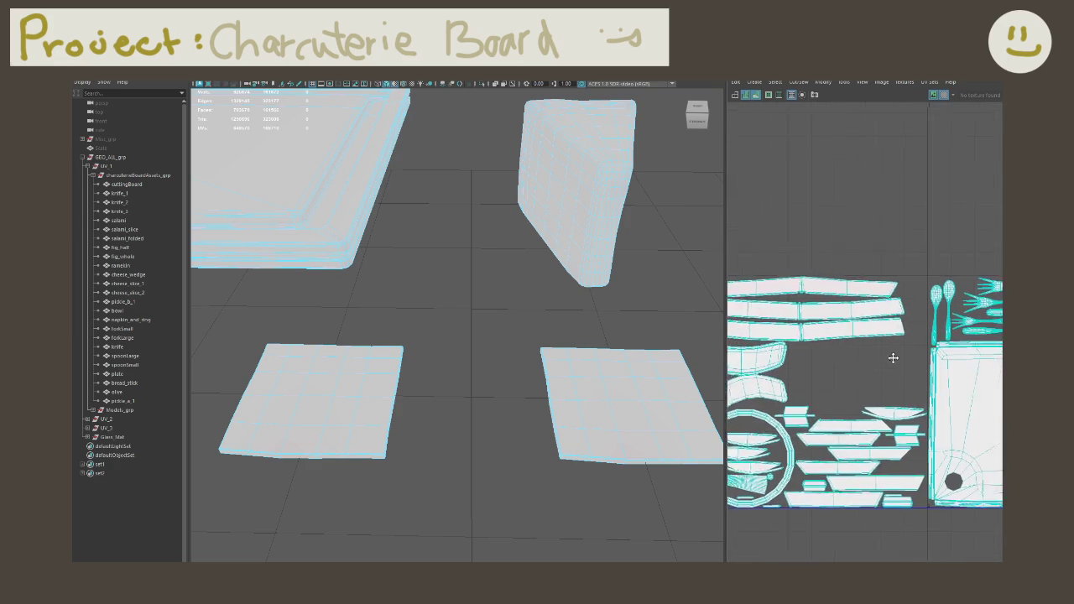
middle_click_drag(894, 357, 781, 386, "alt")
left_click(904, 366)
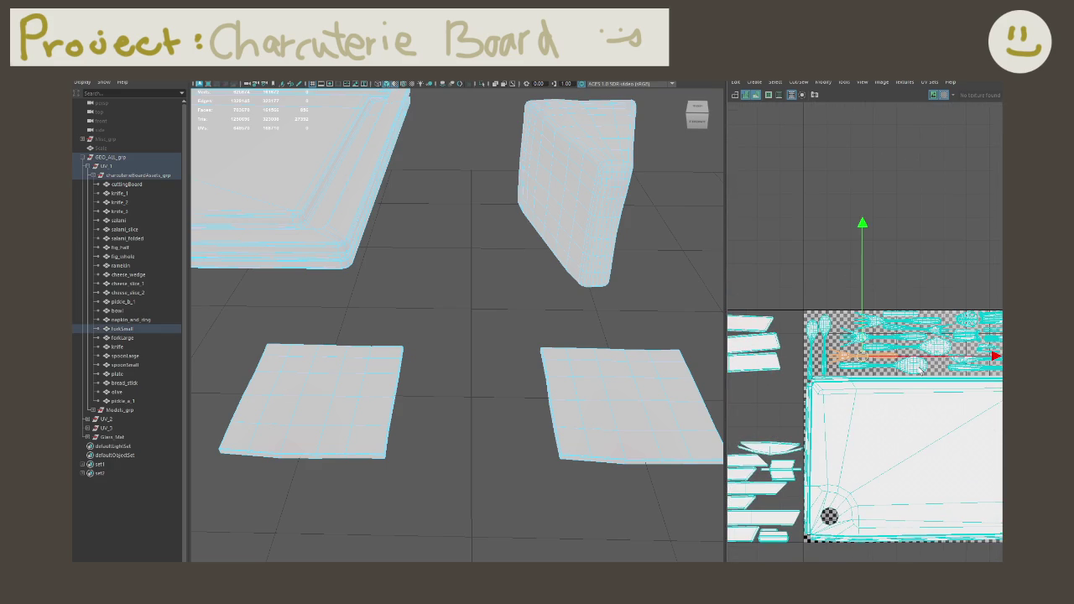
middle_click_drag(904, 366, 875, 389, "alt")
scroll(874, 389, "up", 3)
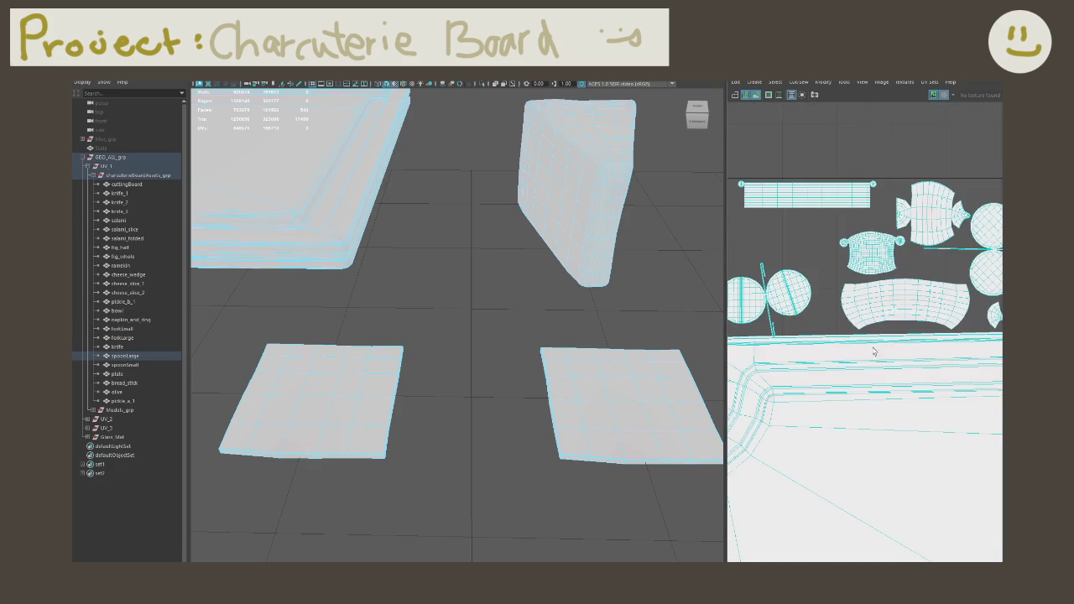
left_click(868, 317)
middle_click_drag(934, 378, 948, 406, "alt")
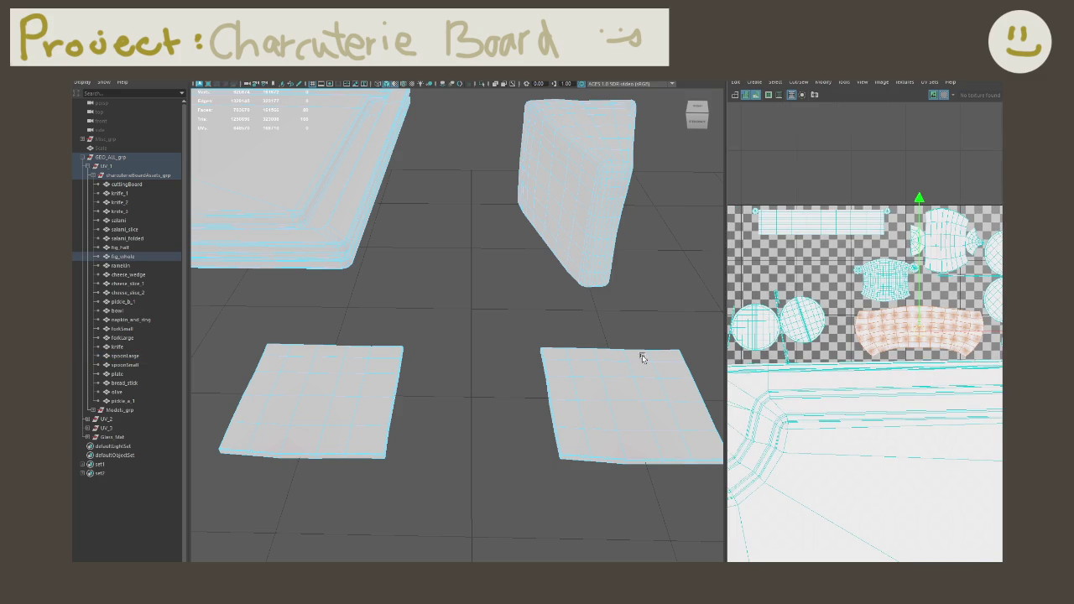
left_click_drag(391, 405, 575, 474)
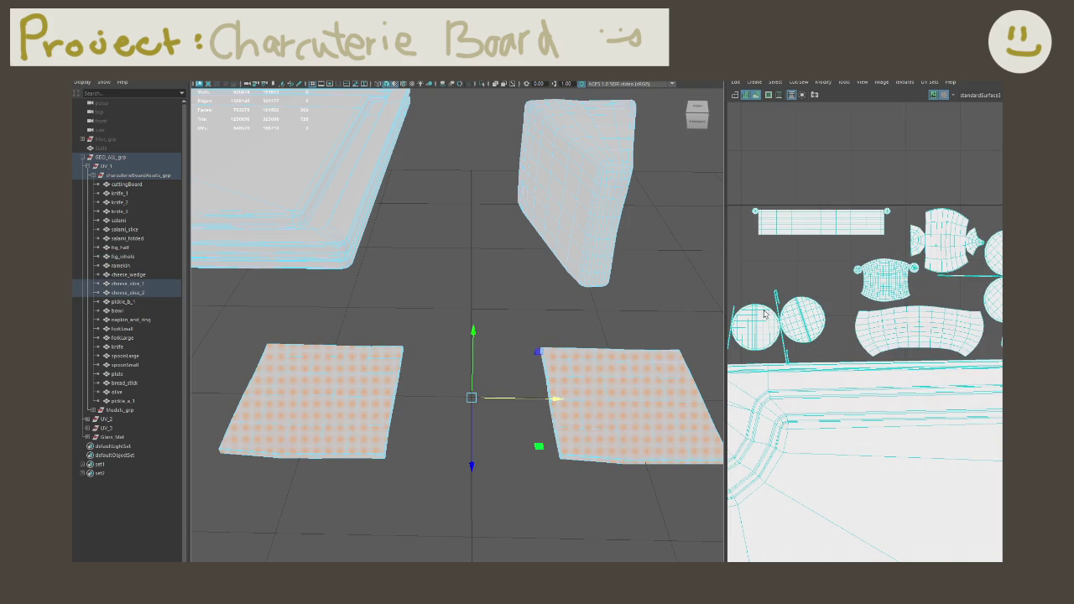
left_click(127, 292)
left_click(127, 274, "shift")
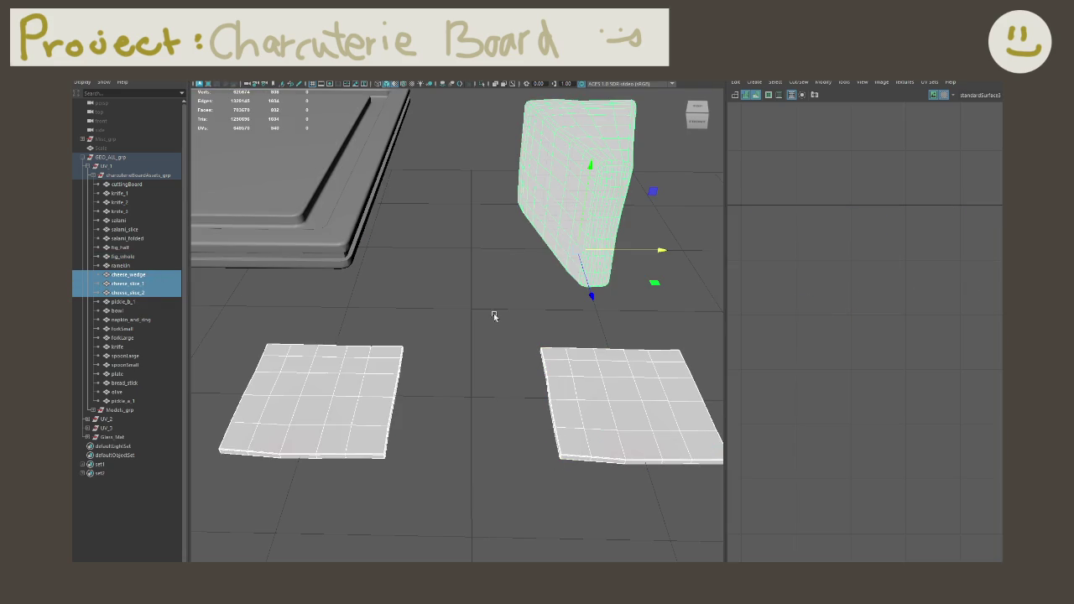
Select both cheese slices and locate their UV shells in the UV Editor.
left_click(152, 290)
left_click(152, 283)
key("F8")
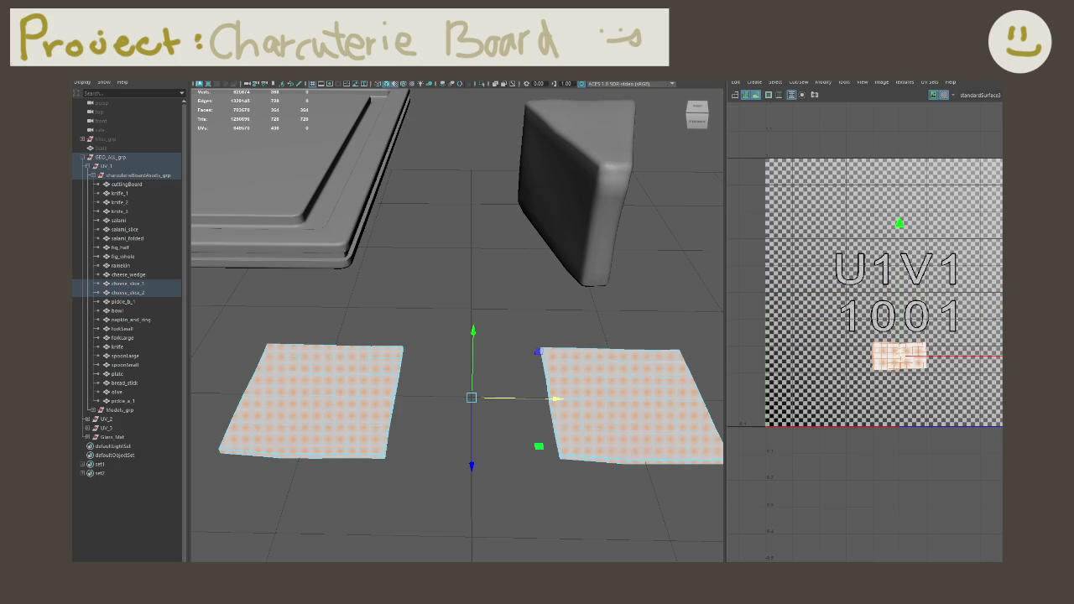
left_click(916, 507)
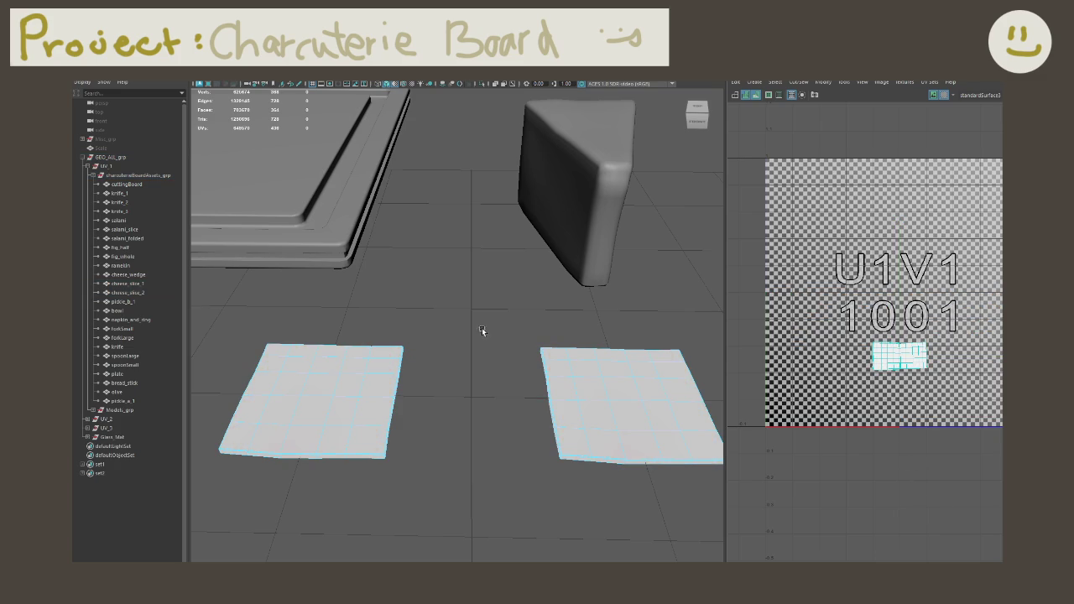
left_click_drag(948, 404, 864, 335)
middle_click_drag(833, 291, 776, 359, "alt")
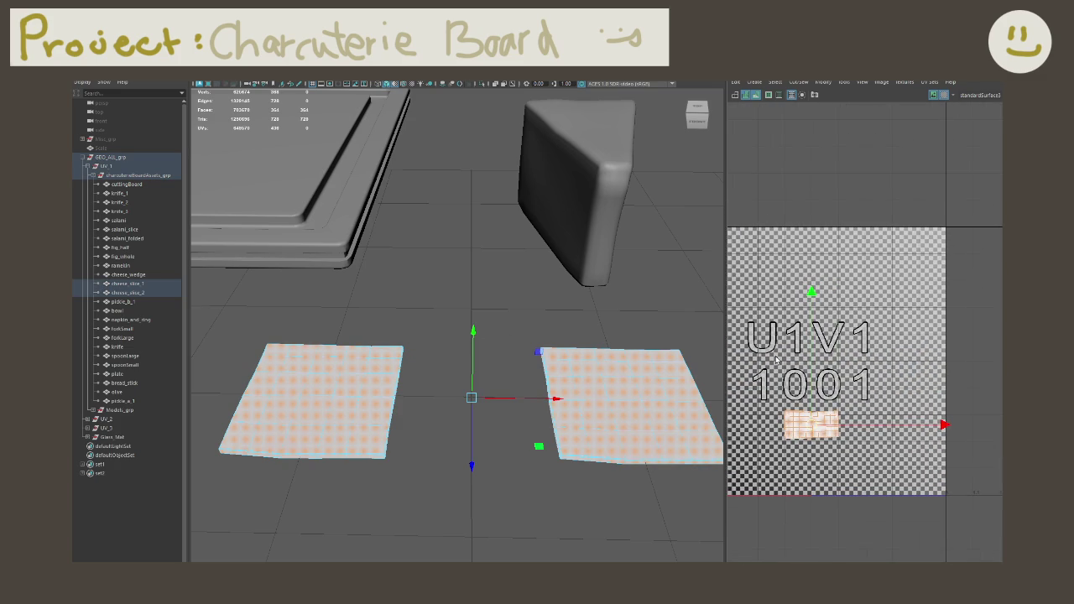
left_click(917, 403)
Shift the small cheese slice UV shell two tiles right and frame it.
left_click(106, 165)
scroll(923, 360, "down", 2)
scroll(923, 361, "down", 2)
scroll(923, 361, "down", 2)
middle_click_drag(998, 356, 909, 339, "alt")
scroll(839, 302, "down", 1)
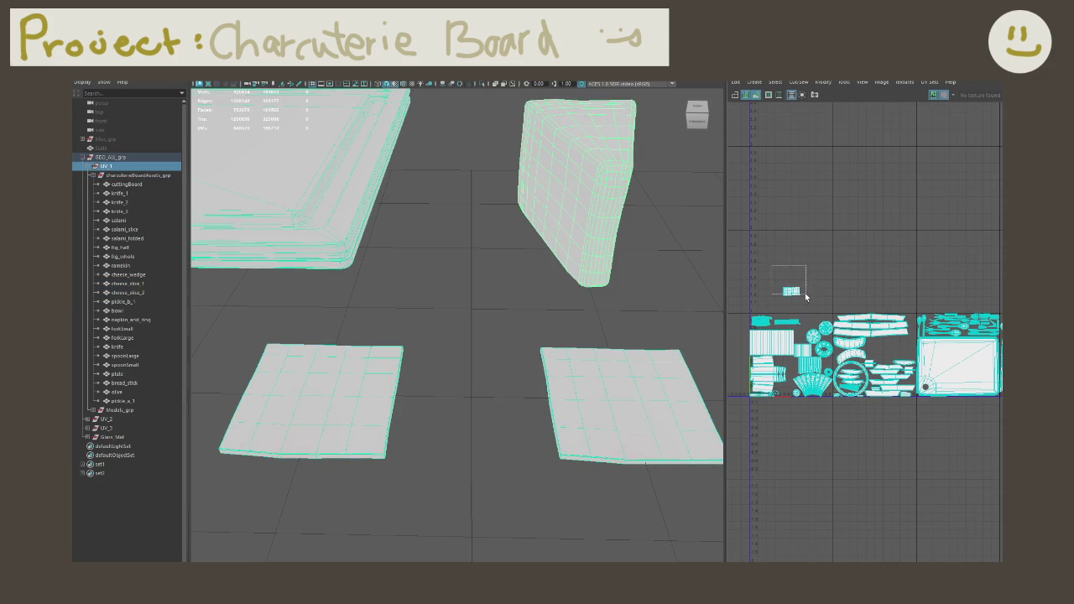
key("F12")
left_click(791, 291)
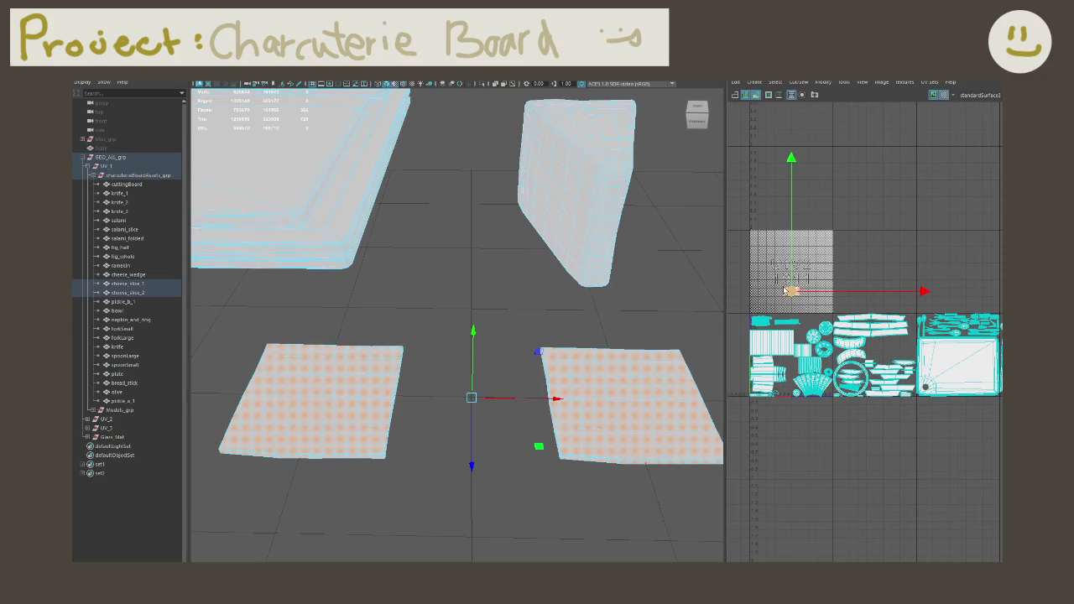
key("ctrl+Right")
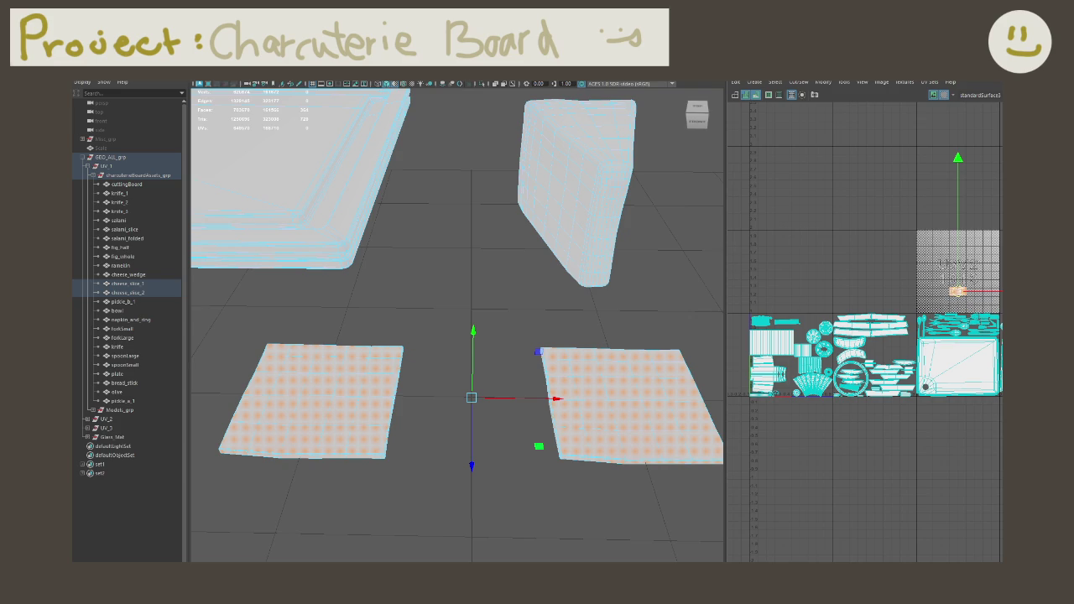
key("ctrl+Right")
key("f")
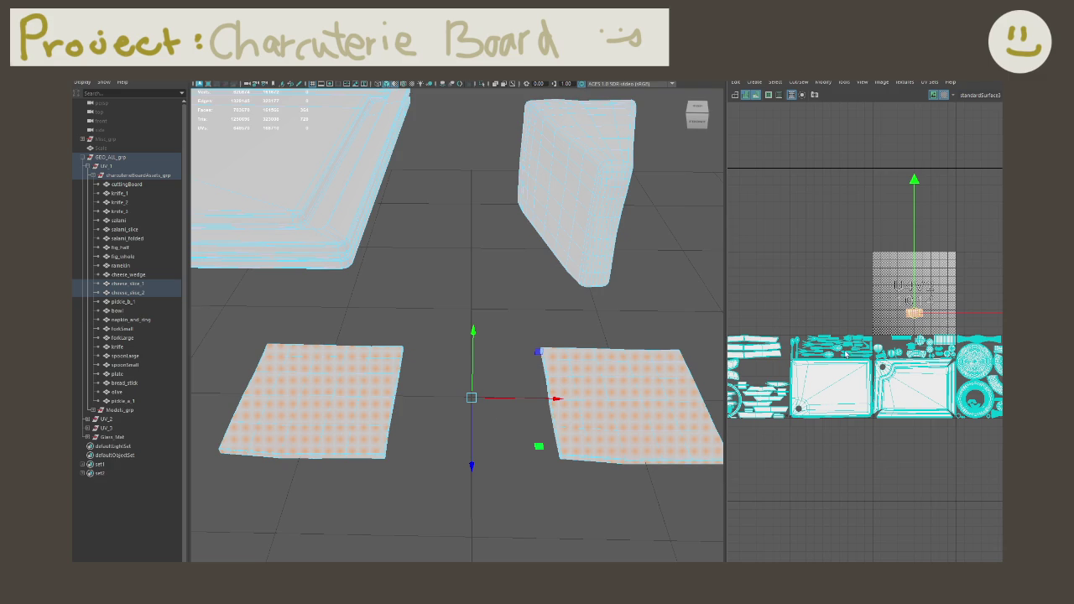
Move both cheese slice UV shells down into the 0–1 textured tile.
left_click(871, 269)
scroll(900, 281, "up", 3)
scroll(908, 354, "up", 3)
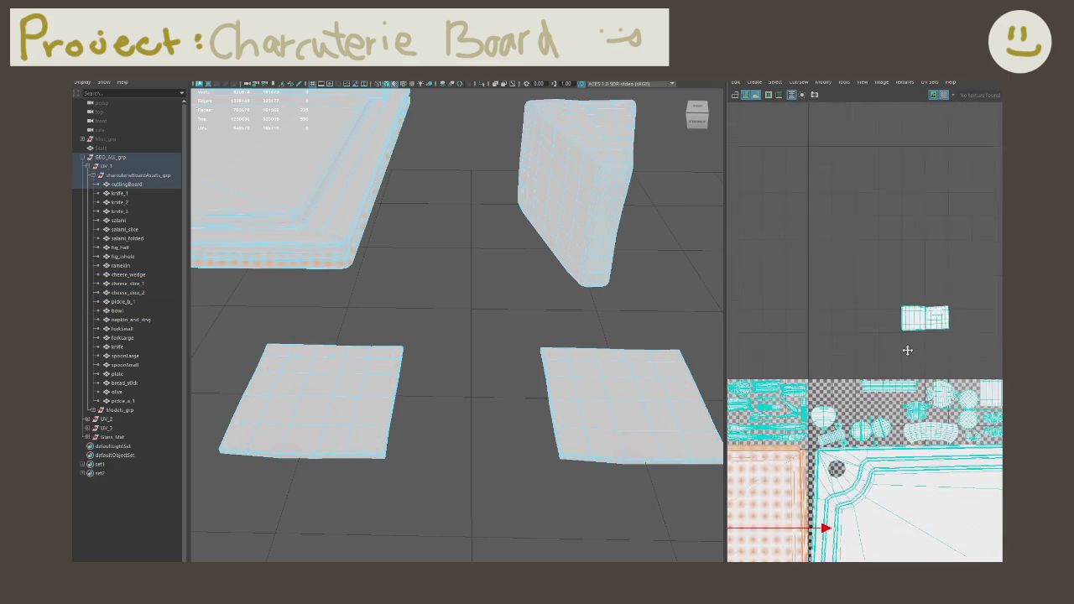
scroll(908, 354, "up", 3)
scroll(907, 344, "up", 2)
left_click(929, 265)
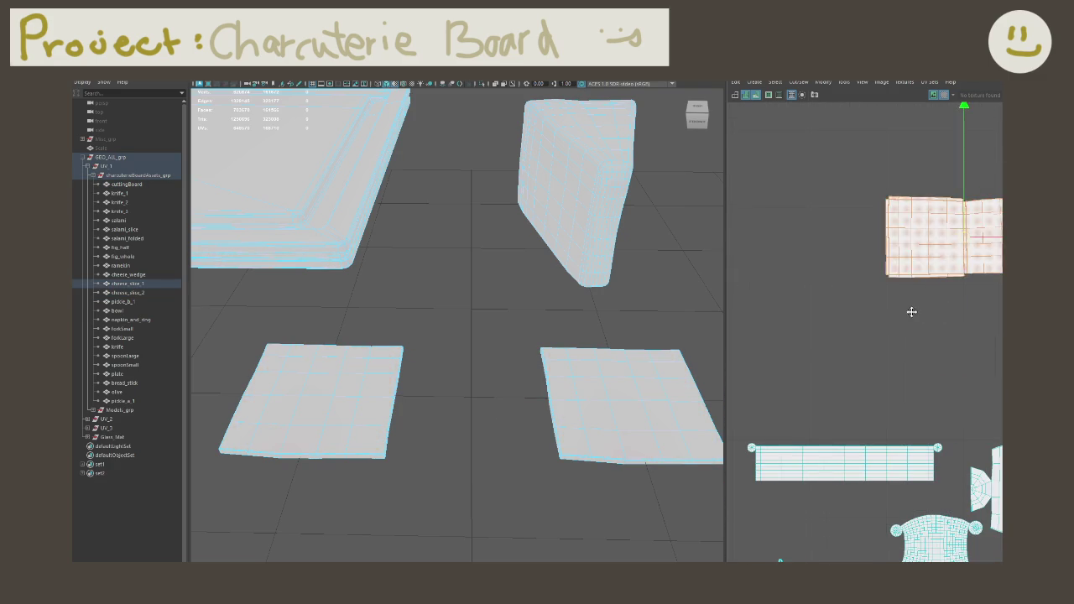
scroll(909, 316, "down", 2)
mouse_move(980, 243)
left_mouse_down()
mouse_move(842, 403)
mouse_move(812, 406)
left_mouse_up()
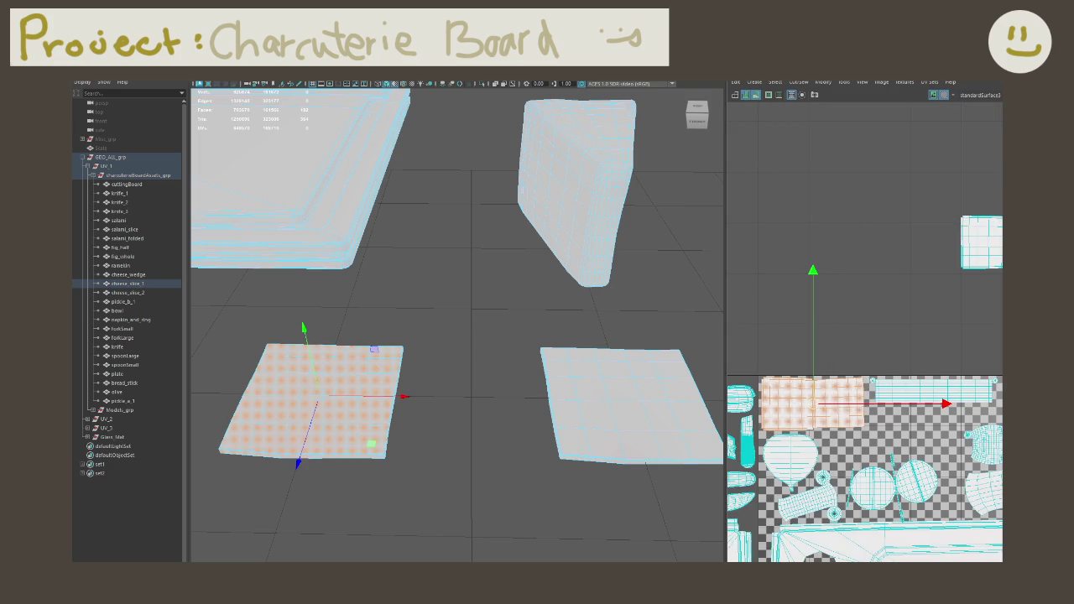
left_click(981, 244)
mouse_move(981, 244)
left_mouse_down()
mouse_move(919, 401)
mouse_move(920, 436)
left_mouse_up()
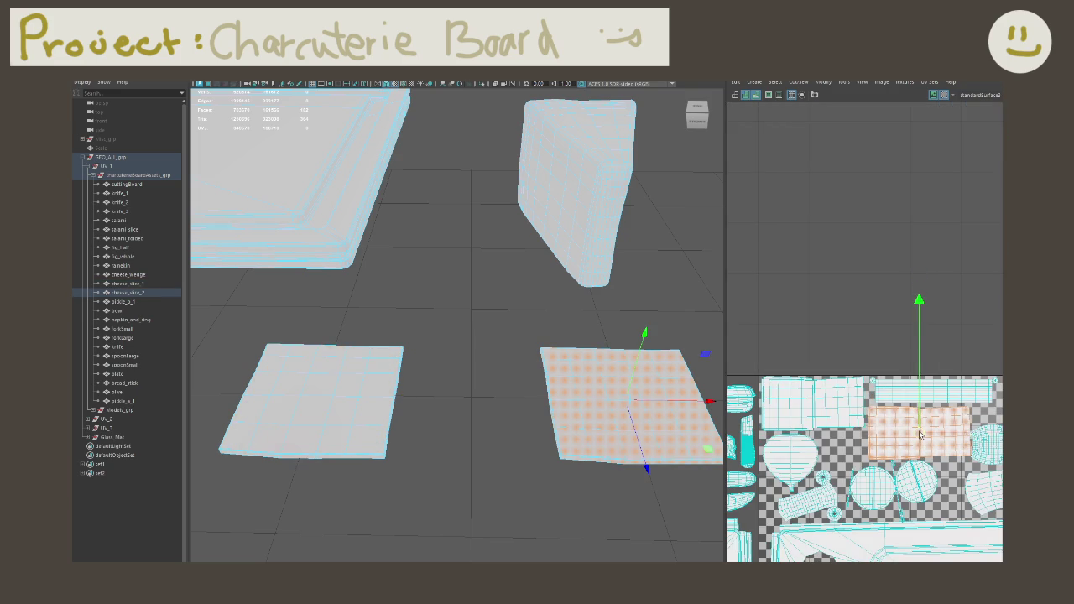
Select both cheese slice shells together and shrink them slightly.
scroll(916, 423, "up", 2)
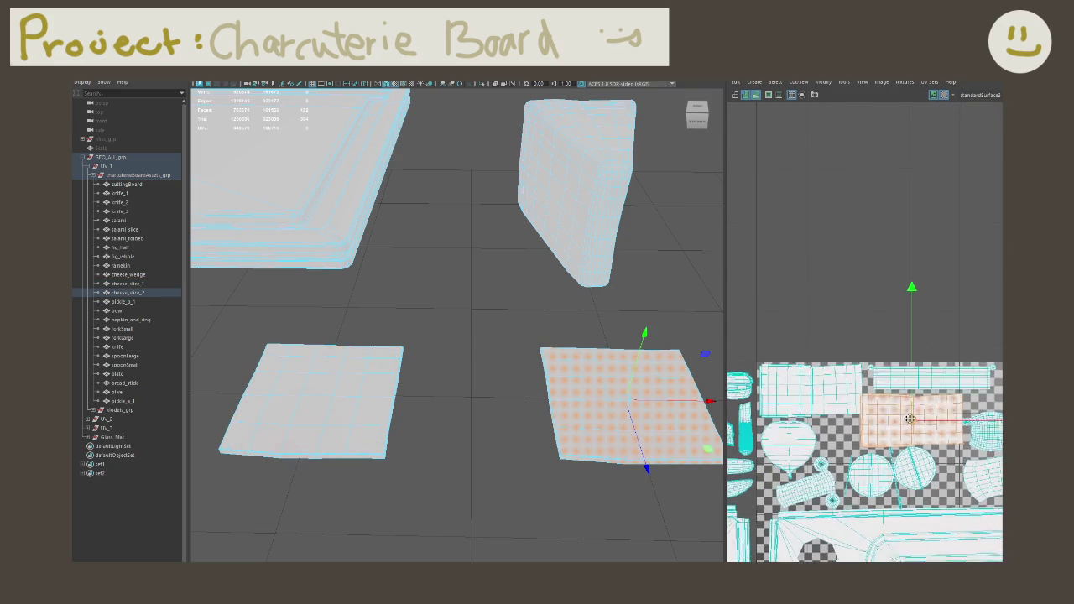
scroll(913, 415, "up", 1)
scroll(912, 411, "up", 3)
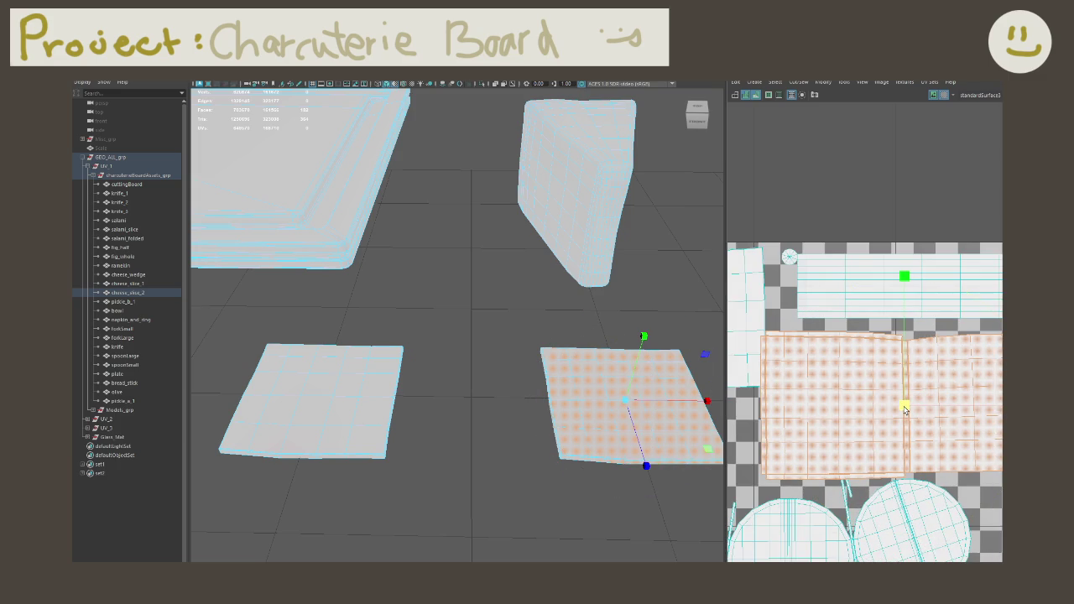
scroll(923, 377, "down", 2)
scroll(908, 373, "down", 1)
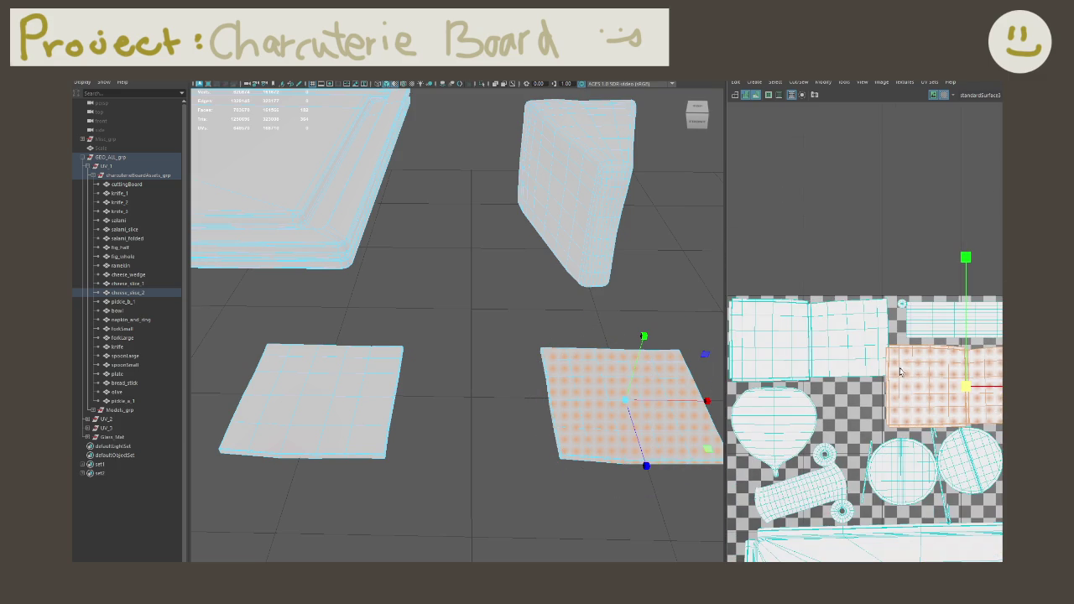
left_click(851, 355, "shift")
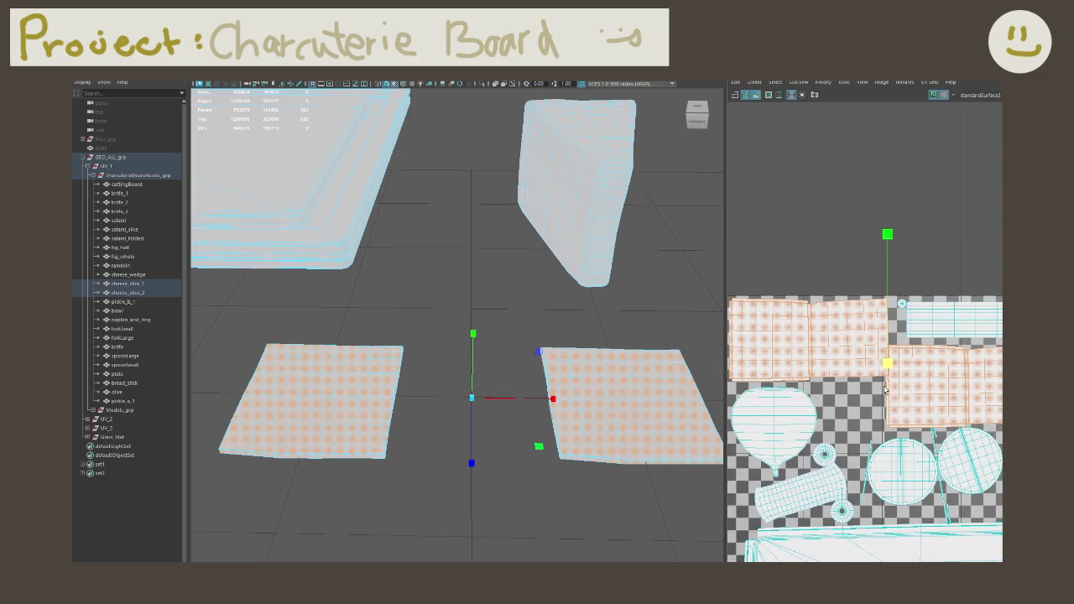
left_click_drag(887, 362, 872, 364)
Undo the previous shrink and scale both cheese shells down slightly with the scale tool.
key("w")
key("ctrl+z")
key("ctrl+z")
key("shift+z")
key("e")
key("r")
left_click_drag(887, 363, 883, 368)
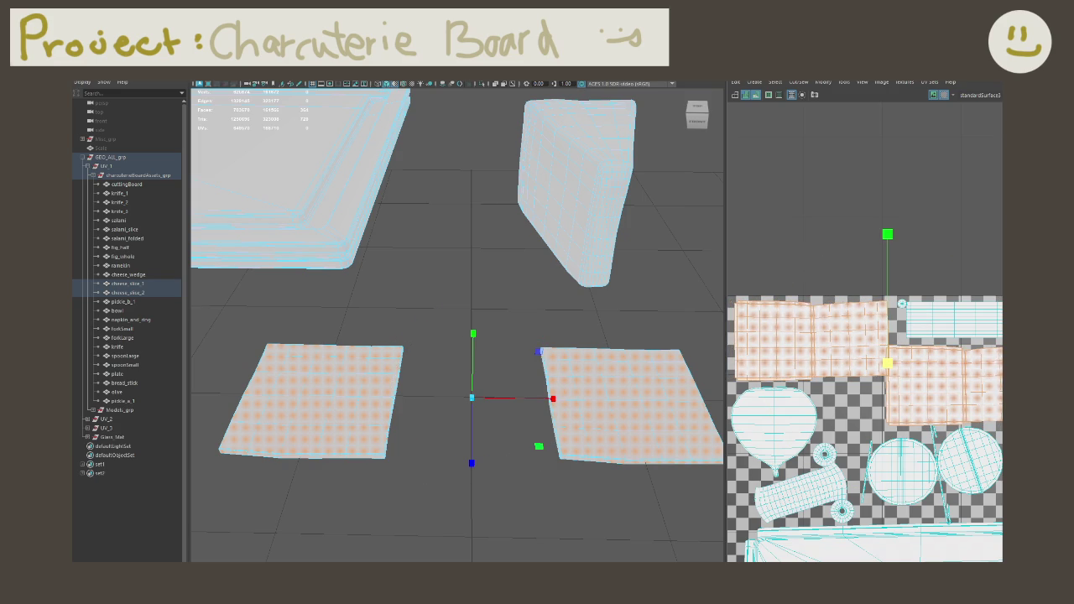
key("w")
Select cheese_slice_2's shell and nudge it slightly left.
left_click(940, 387, "ctrl")
left_click(941, 387)
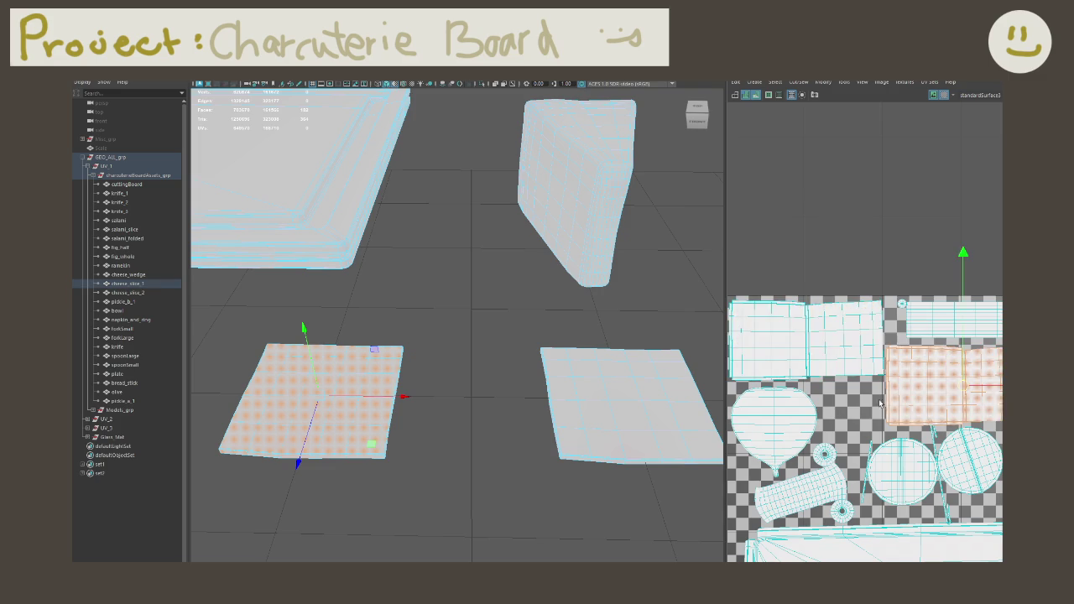
scroll(882, 403, "up", 2)
scroll(843, 388, "up", 2)
middle_click_drag(921, 380, 812, 410, "alt")
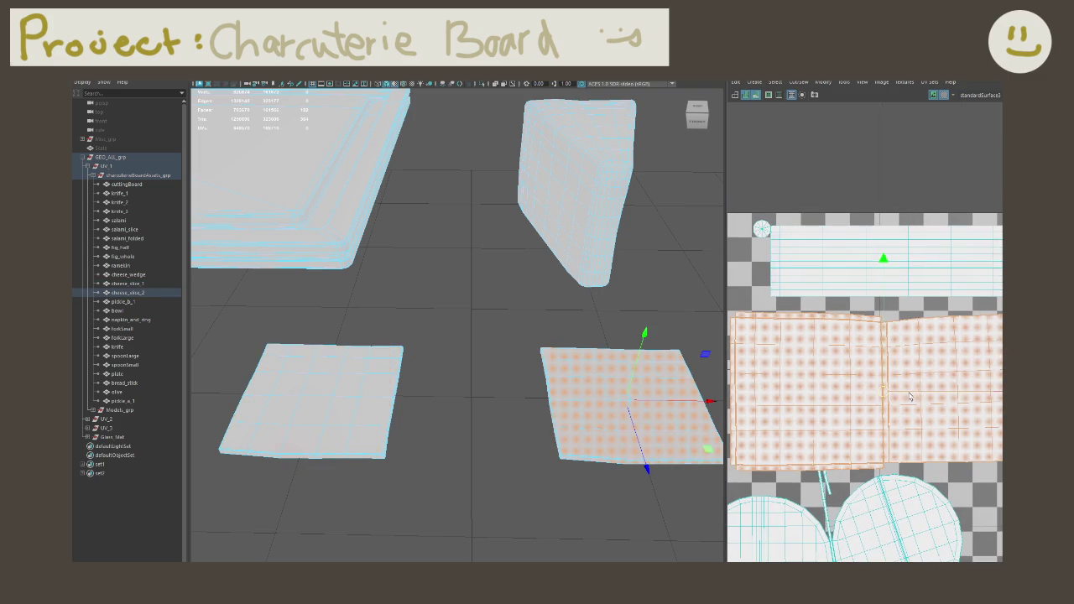
left_click_drag(899, 397, 897, 388)
Rotate the cheese_slice_2 shell about 15 degrees, then select the neighbouring shell.
key("e")
mouse_move(971, 489)
left_mouse_down()
mouse_move(836, 293)
mouse_move(818, 304)
left_mouse_up()
left_click(824, 341)
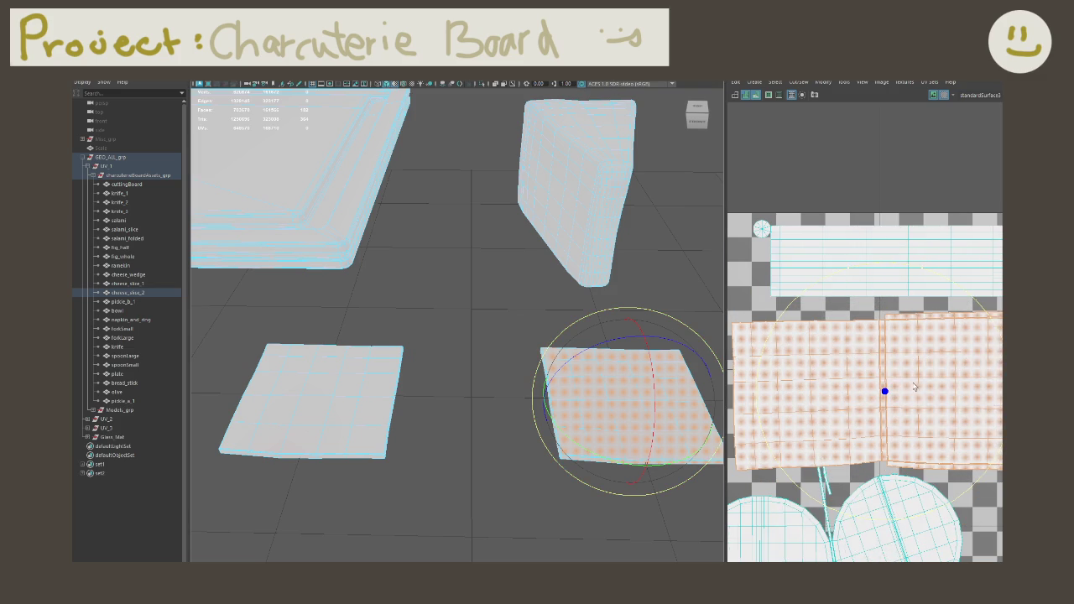
scroll(905, 384, "down", 2)
middle_click_drag(959, 466, 976, 407, "alt")
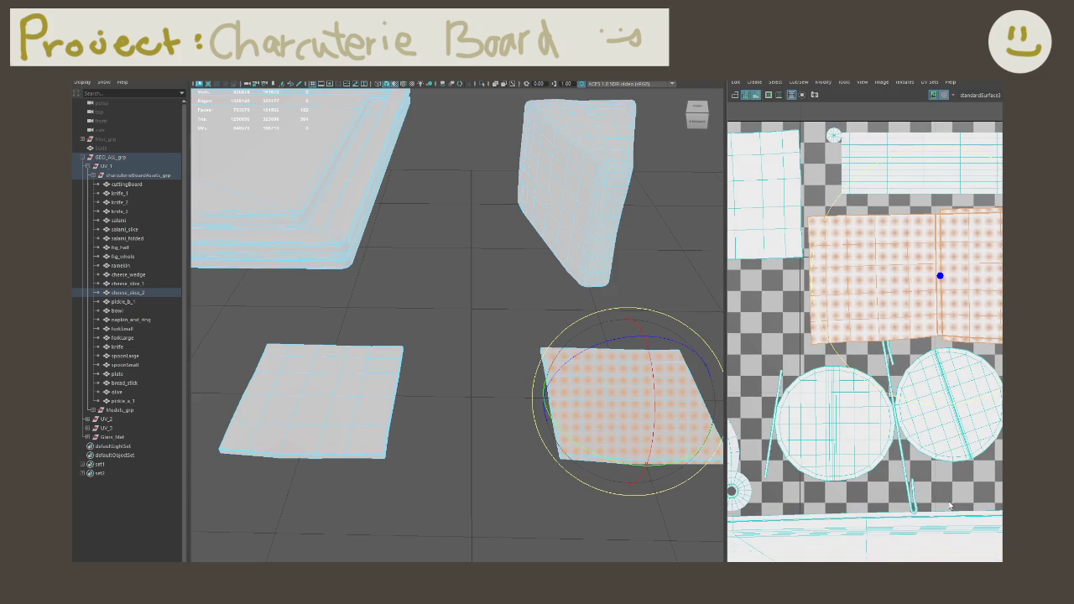
Inspect the layout by selecting the cutting board, salami and cheese_slice_2 shells.
left_click(950, 504)
left_click(936, 515)
left_click(889, 431)
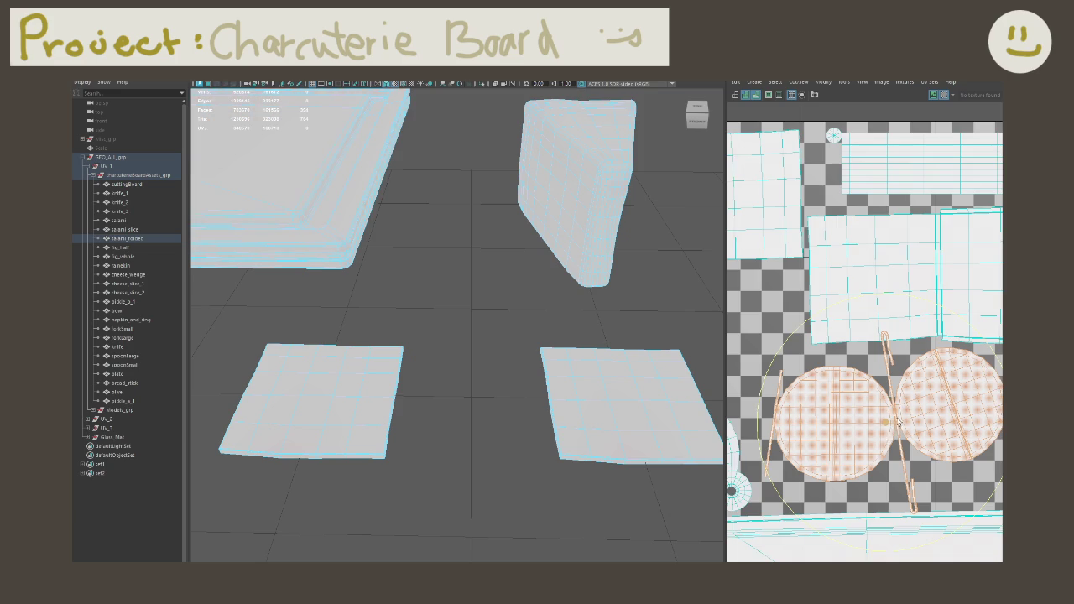
middle_click_drag(891, 360, 895, 394, "alt")
left_click(934, 286)
left_click(936, 284)
key("f")
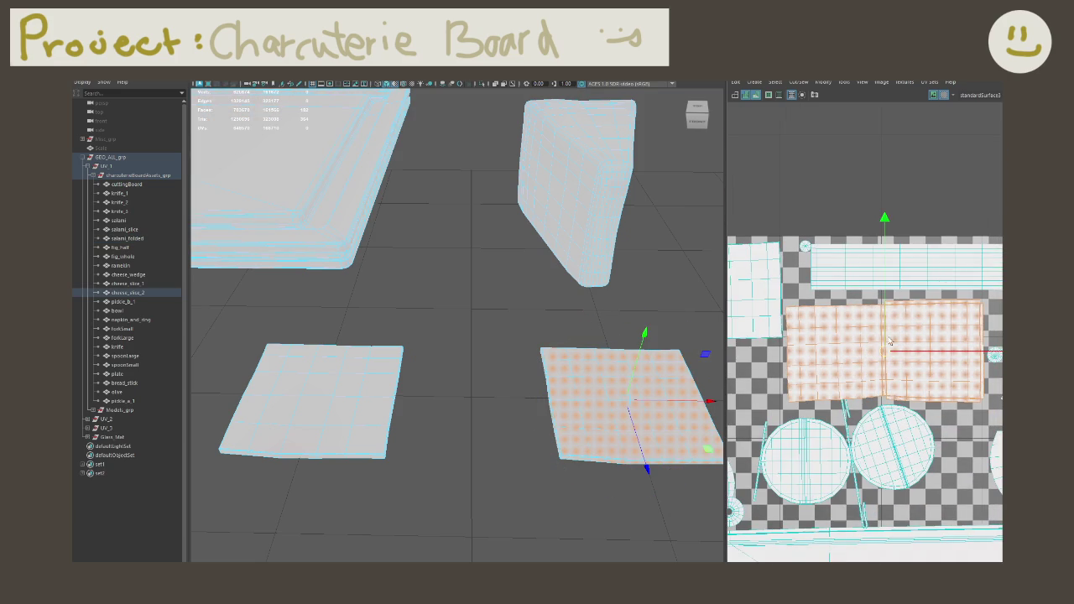
Shift the cheese_slice_2 and bread_stick shells up slightly.
left_click(907, 268, "shift")
left_click_drag(918, 319, 917, 316)
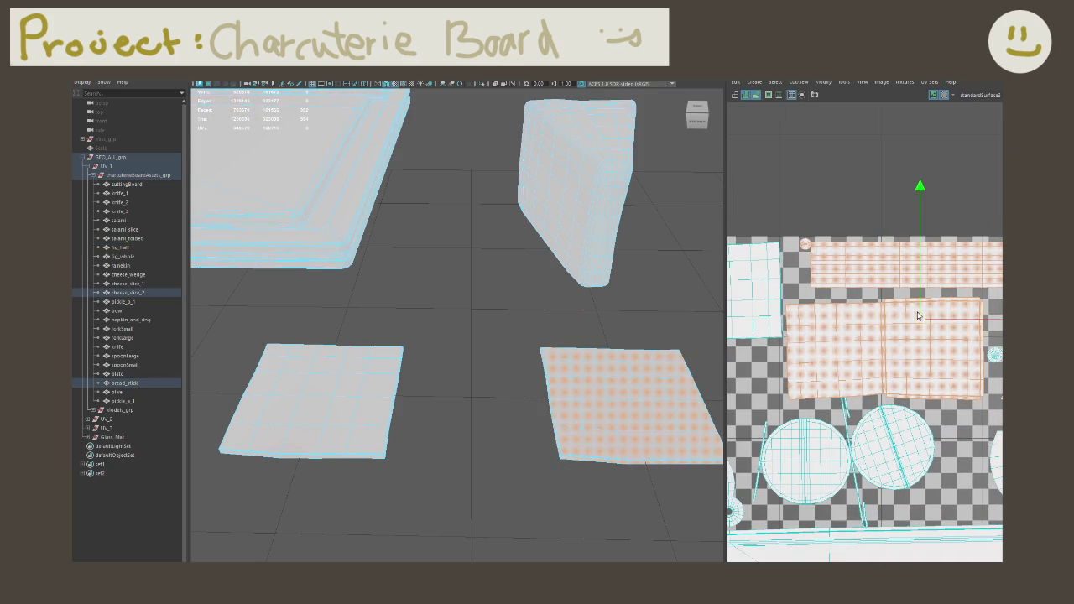
left_click(894, 430)
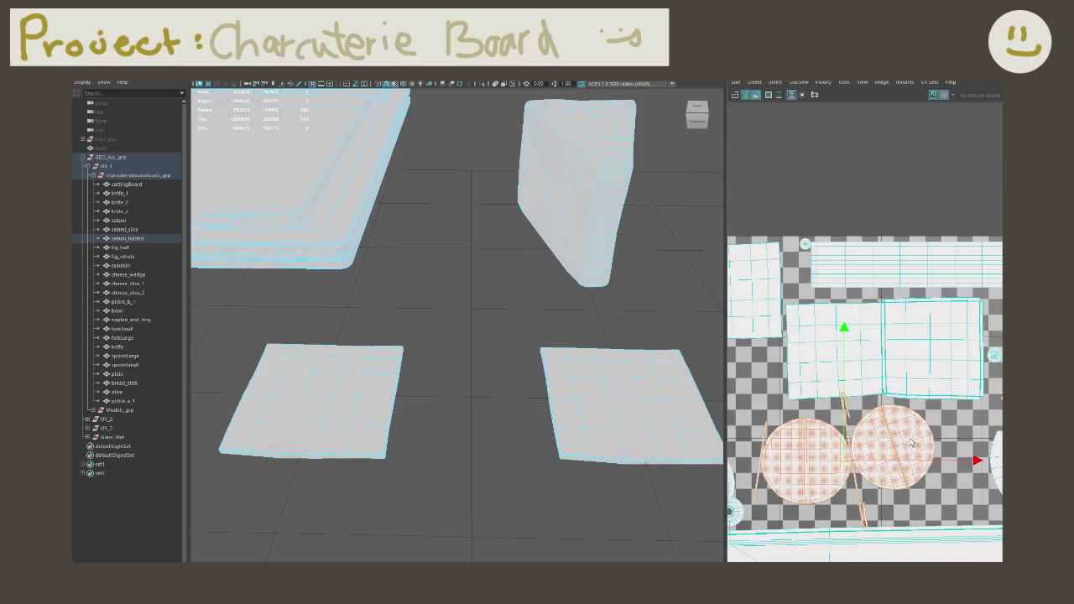
scroll(896, 403, "up", 3)
scroll(899, 363, "up", 3)
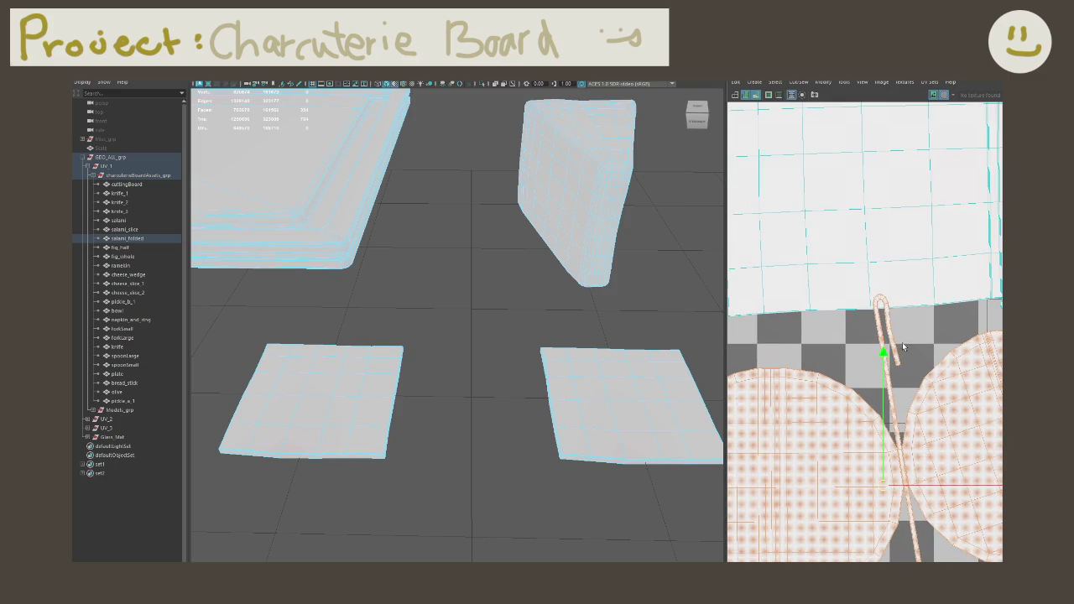
left_click(847, 352)
right_click_drag(846, 349, 891, 380)
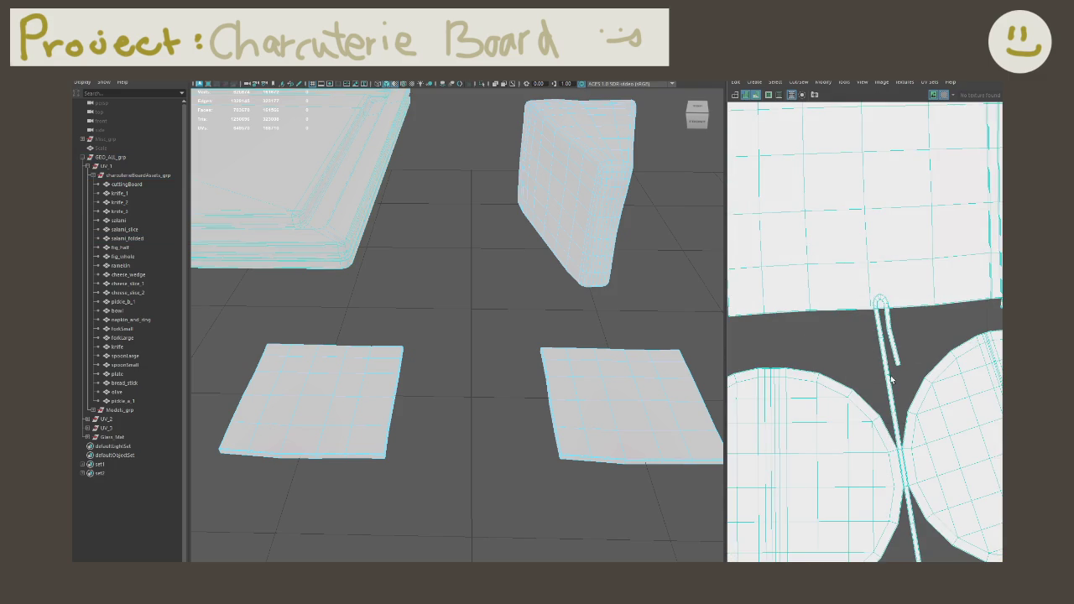
Select the fork's UV shell and cut it along its seam into separate pieces.
left_click(886, 374)
scroll(887, 376, "up", 3)
scroll(890, 378, "up", 2)
left_click(889, 378)
scroll(887, 374, "up", 2)
scroll(887, 374, "down", 3)
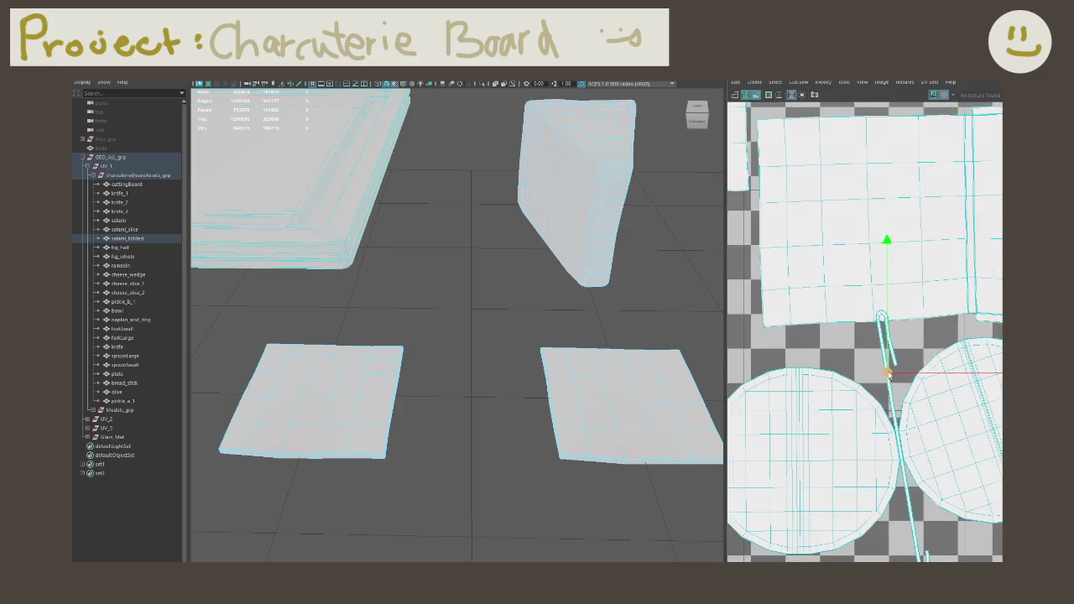
scroll(939, 404, "down", 1)
scroll(942, 406, "up", 2)
scroll(935, 495, "up", 2)
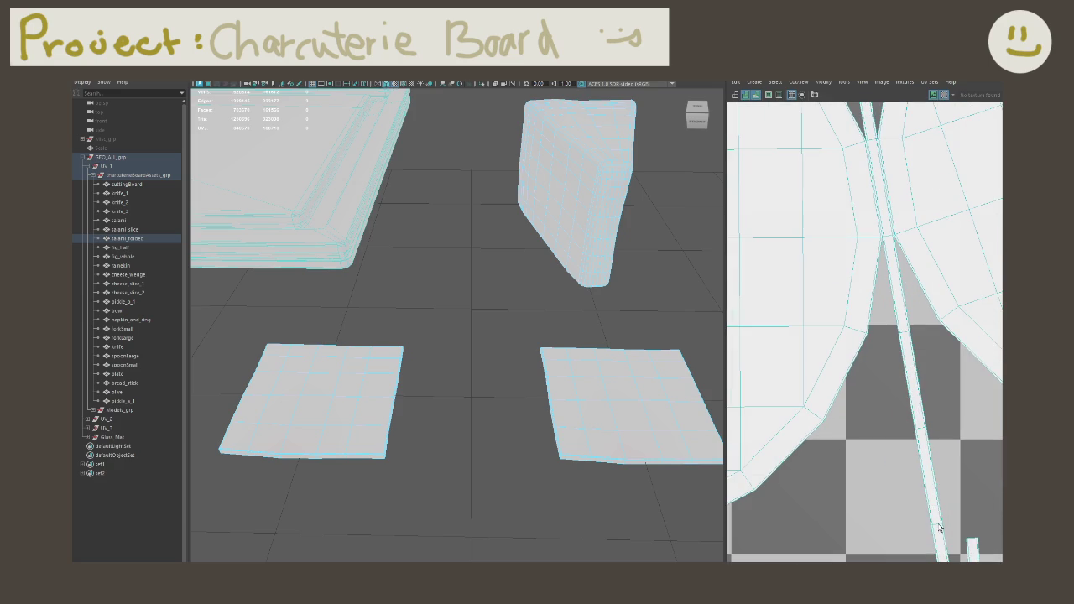
scroll(941, 451, "down", 2)
right_click(941, 450, "shift")
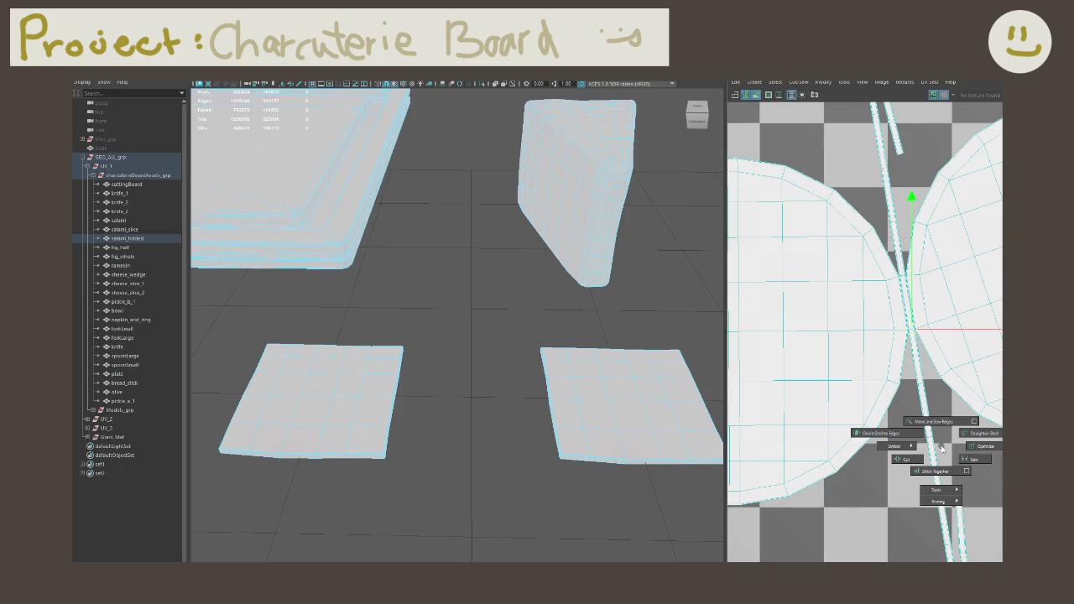
left_click(903, 459)
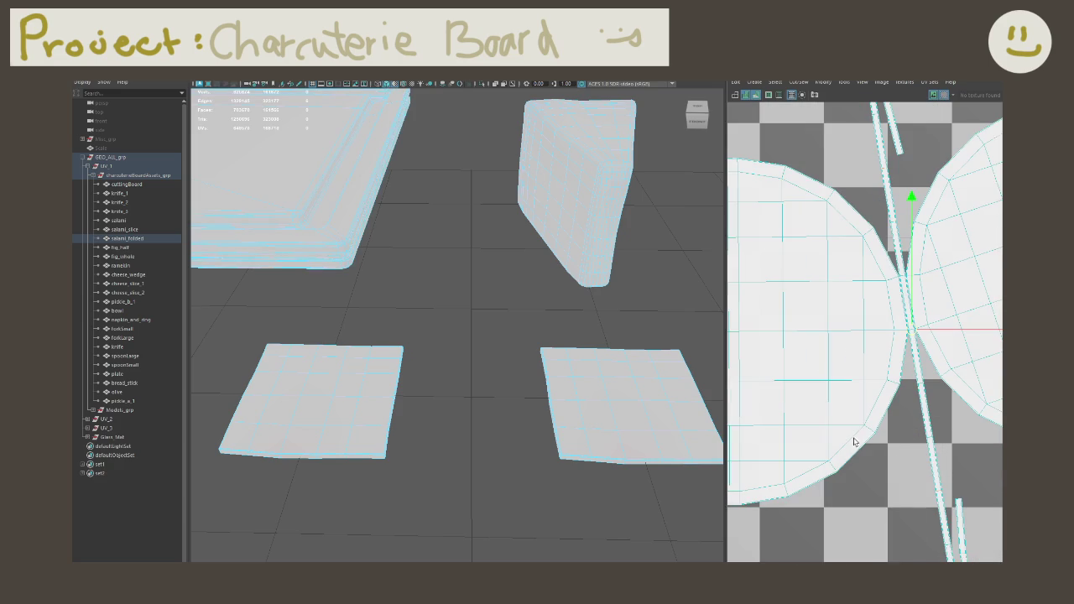
Turn the fork-tip and thin upper fork shells horizontal and move them left.
scroll(906, 476, "down", 2)
left_click_drag(904, 494, 893, 496)
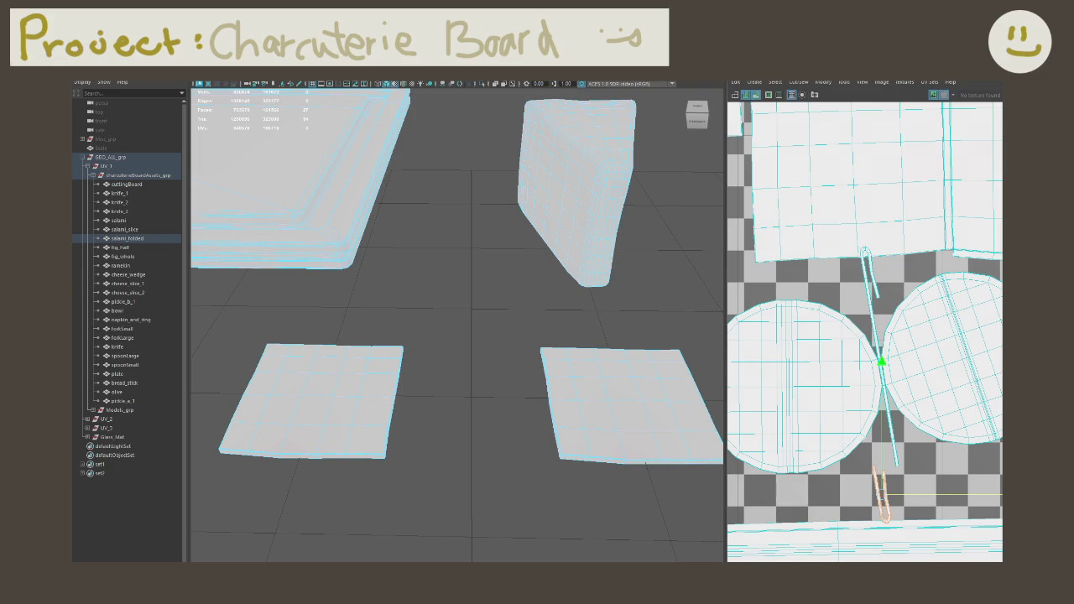
key("ctrl+alt+Right")
left_click(875, 287)
key("ctrl+alt+Left")
left_click_drag(875, 280, 862, 297)
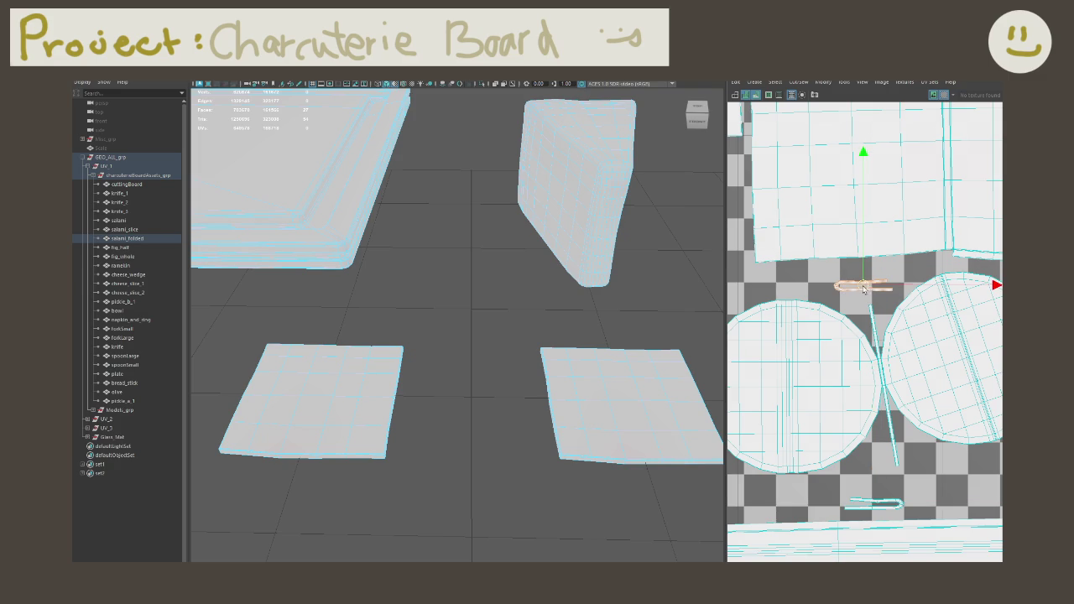
Move the lower fork shell up and right into a gap between shells.
left_click(883, 510)
left_click_drag(879, 507, 931, 471)
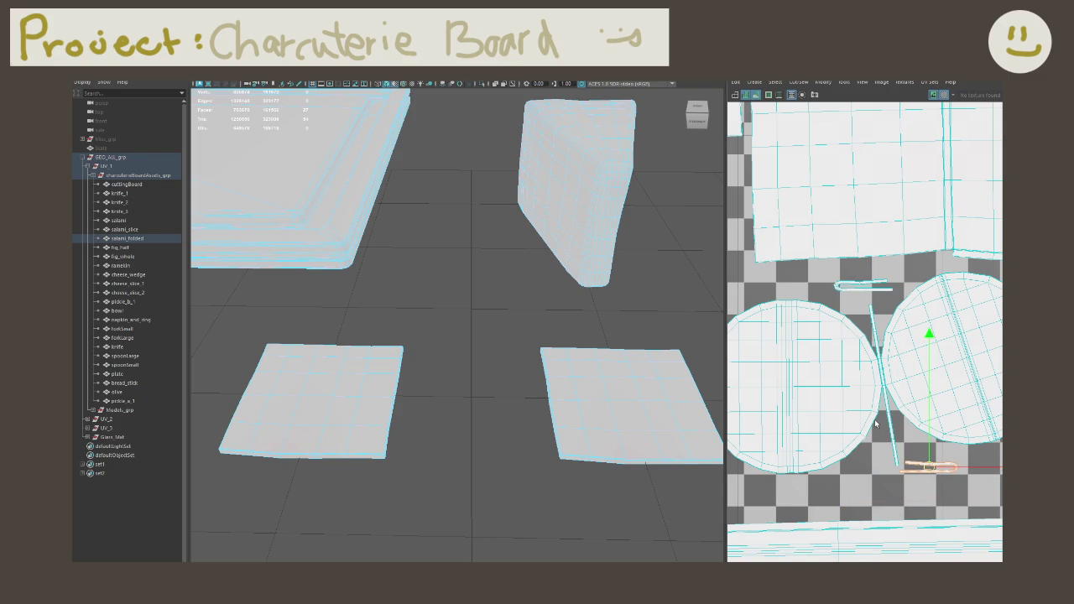
scroll(876, 443, "down", 1)
scroll(873, 444, "down", 2)
scroll(874, 444, "down", 2)
mouse_move(874, 444)
middle_mouse_down("alt")
mouse_move(889, 423)
mouse_move(920, 480)
middle_mouse_up("alt")
scroll(890, 423, "up", 1)
scroll(888, 423, "down", 2)
scroll(888, 424, "up", 2)
scroll(898, 456, "up", 1)
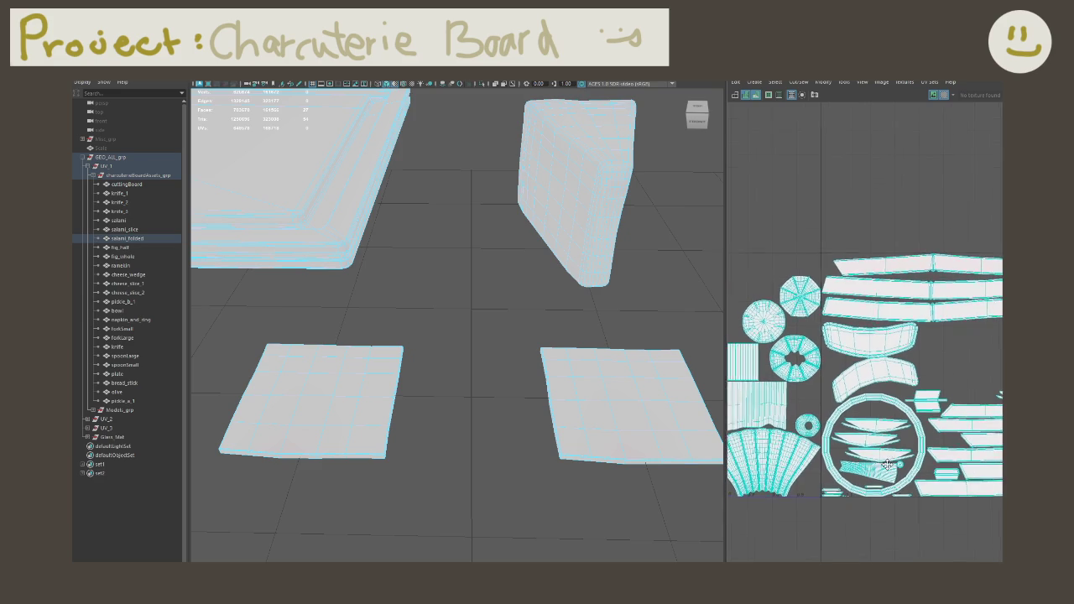
scroll(936, 453, "down", 2)
scroll(884, 451, "up", 2)
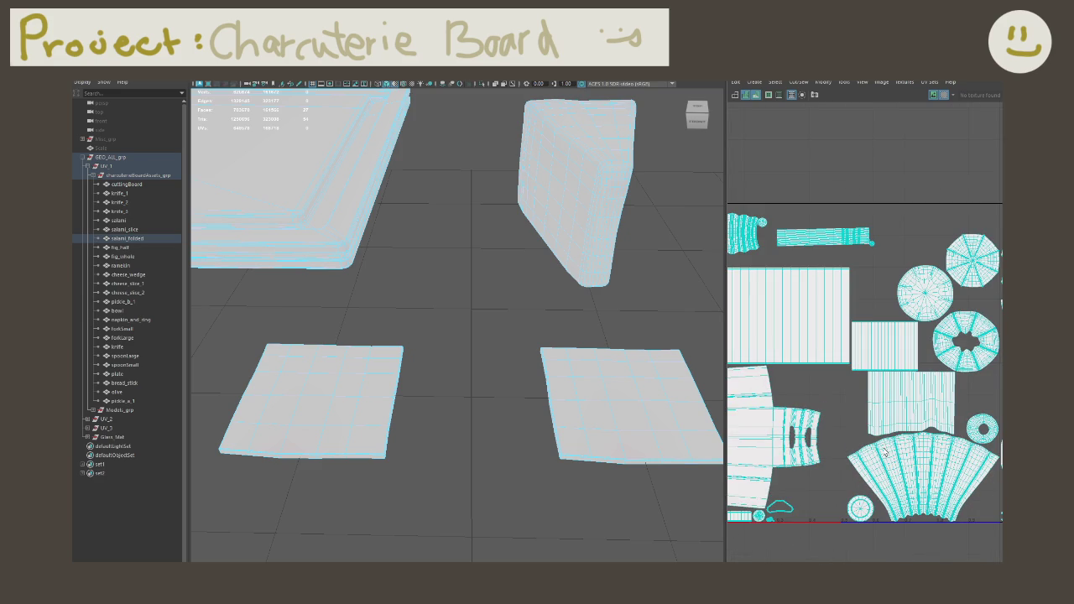
scroll(494, 318, "down", 5)
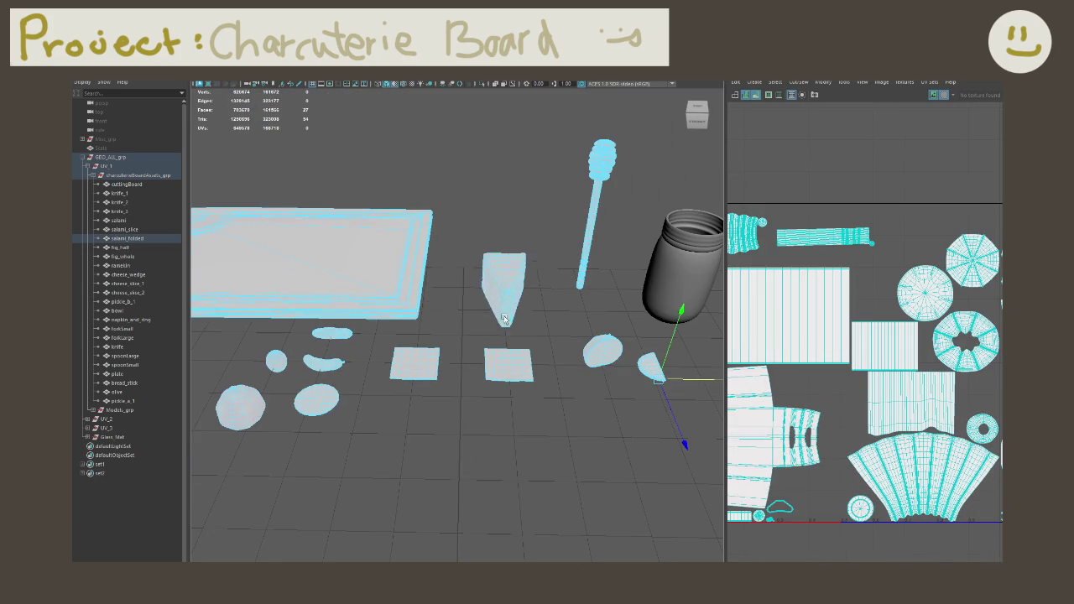
mouse_move(511, 308)
left_mouse_down("alt")
mouse_move(471, 337)
mouse_move(512, 332)
left_mouse_up("alt")
scroll(891, 406, "up", 2)
scroll(891, 406, "down", 2)
scroll(891, 406, "up", 1)
scroll(891, 406, "up", 1)
middle_click_drag(891, 406, 749, 405, "alt")
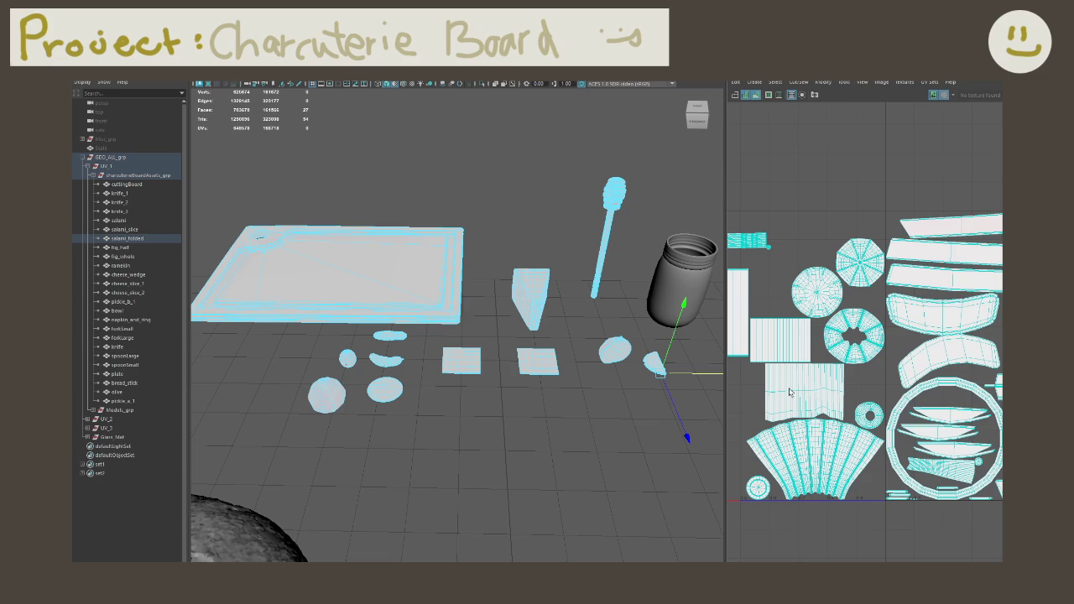
scroll(568, 373, "down", 5)
scroll(965, 342, "down", 2)
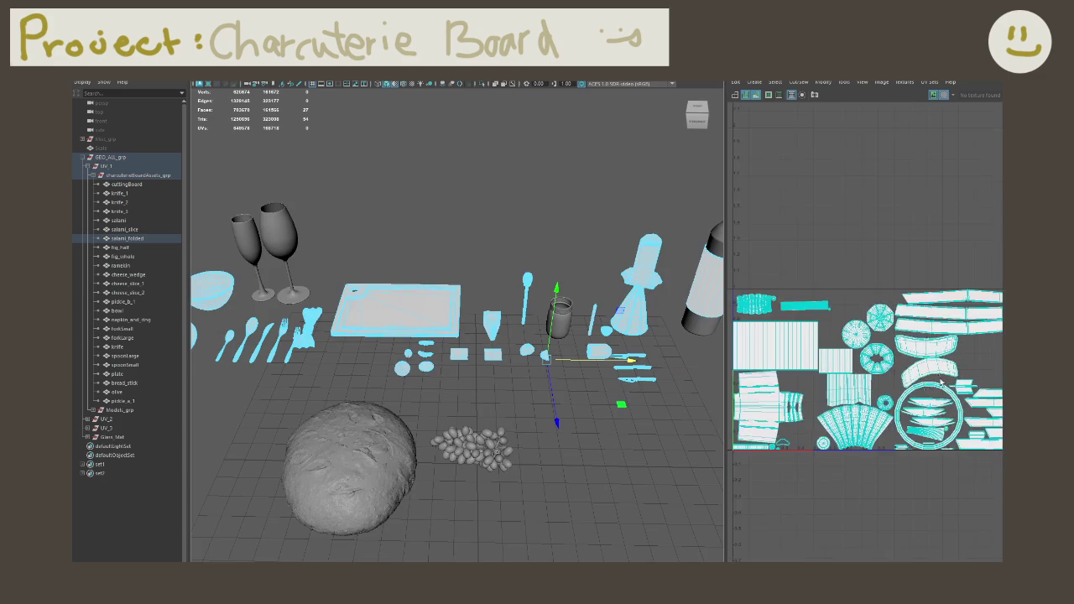
scroll(965, 342, "up", 4)
scroll(965, 342, "up", 1)
scroll(965, 342, "up", 2)
scroll(973, 361, "down", 1)
scroll(923, 403, "up", 1)
scroll(834, 442, "up", 1)
middle_click_drag(875, 423, 848, 446, "alt")
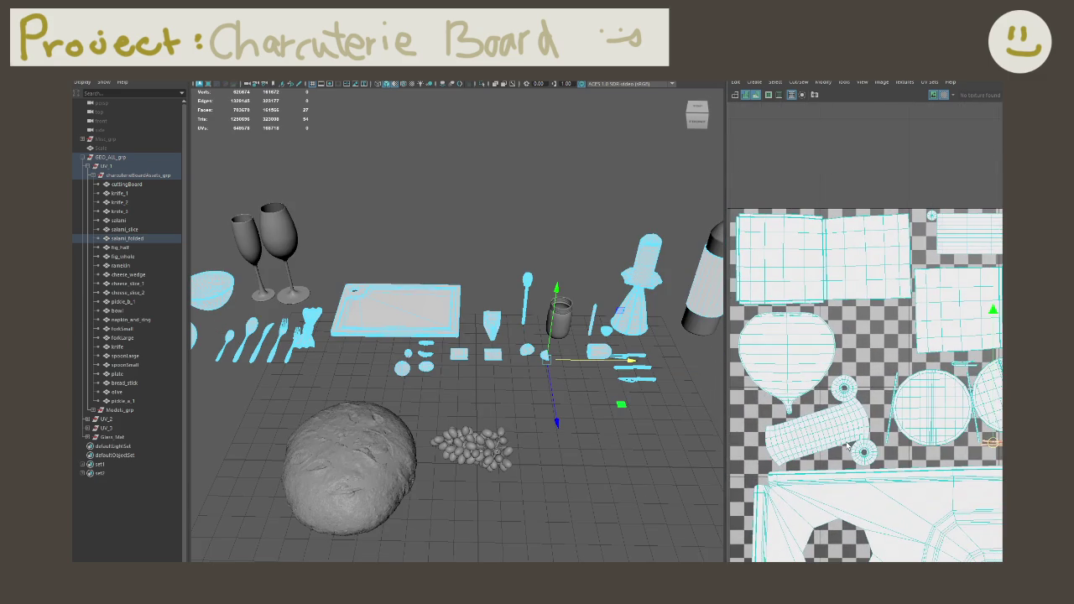
left_click(845, 431)
Switch to UV Shell selection and marquee-select the group of food UV shells.
key("f")
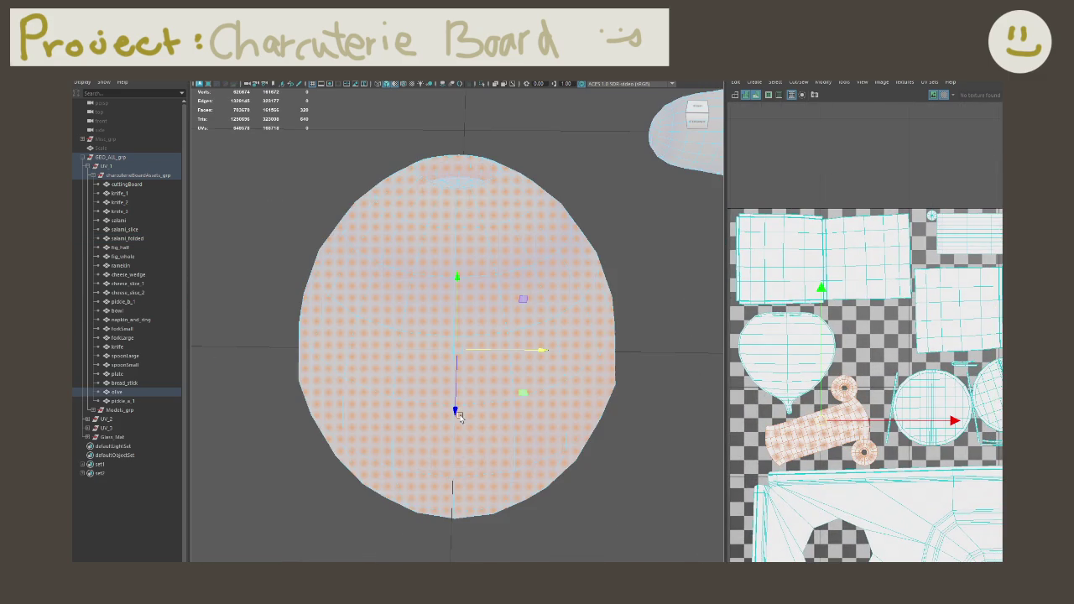
scroll(461, 418, "down", 5)
scroll(862, 459, "down", 2)
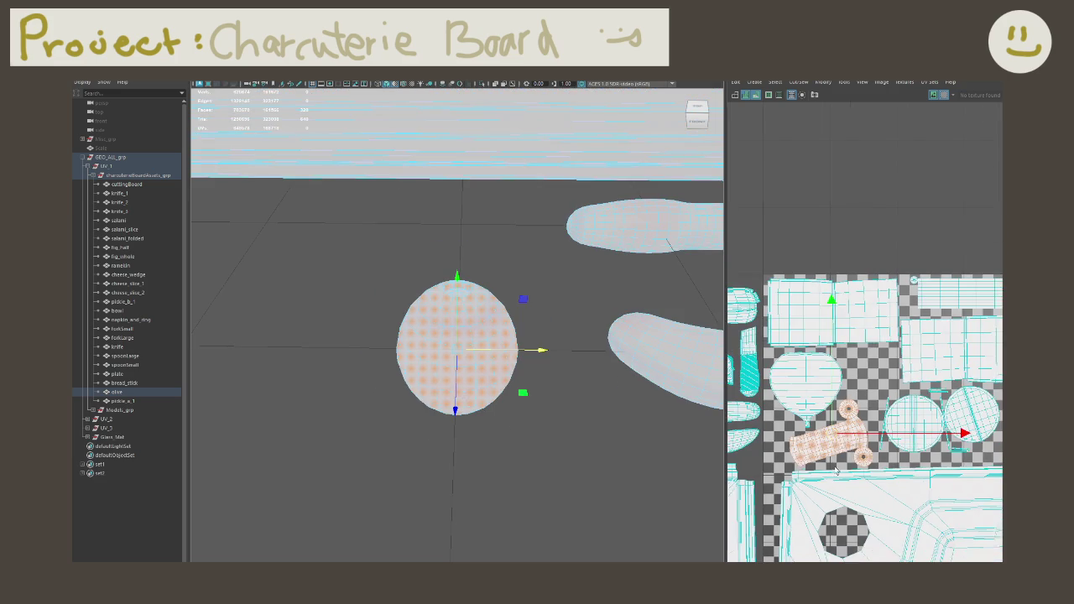
scroll(816, 471, "down", 3)
scroll(839, 483, "down", 2)
mouse_move(851, 489)
middle_mouse_down("alt")
mouse_move(803, 479)
mouse_move(919, 489)
middle_mouse_up("alt")
scroll(920, 490, "up", 2)
scroll(852, 475, "up", 3)
left_click(857, 421)
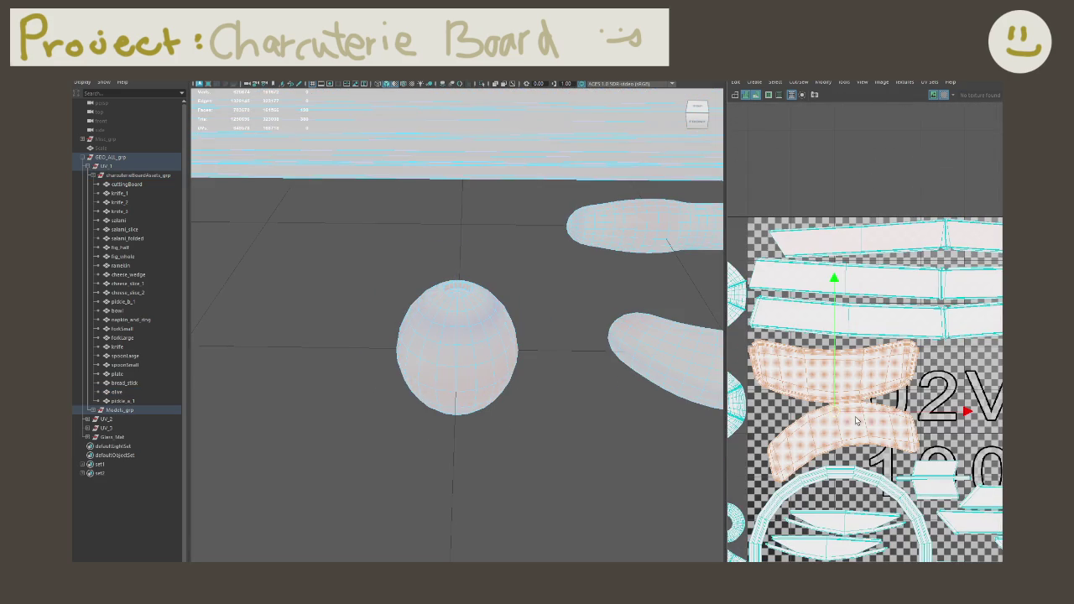
scroll(852, 427, "up", 5)
scroll(852, 423, "up", 2)
middle_click_drag(843, 180, 820, 311, "alt")
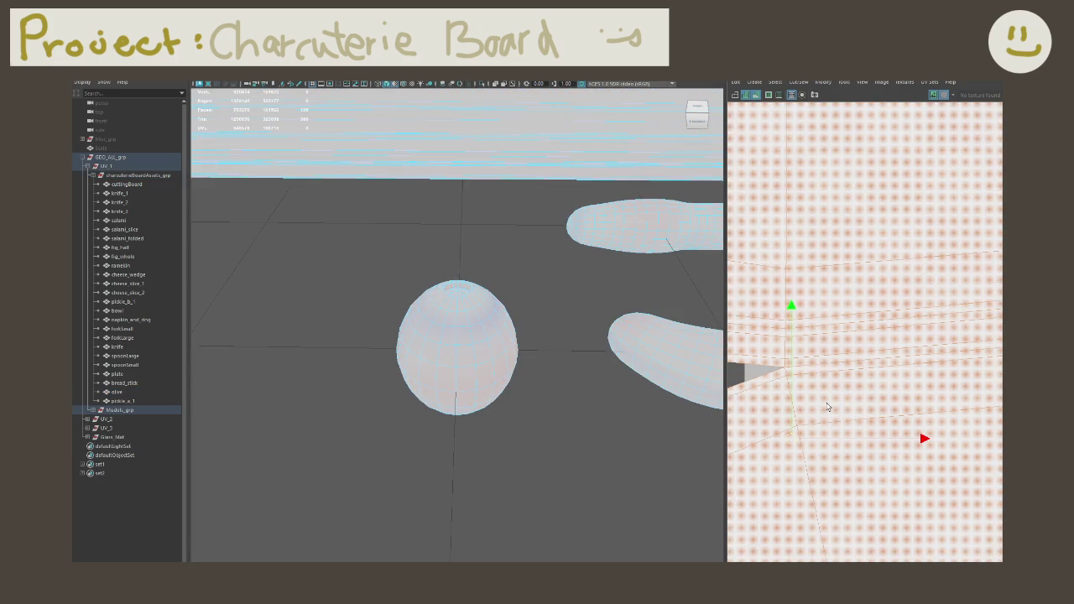
scroll(801, 370, "down", 3)
scroll(839, 394, "down", 3)
mouse_move(920, 561)
middle_mouse_down("alt")
mouse_move(920, 438)
mouse_move(982, 397)
mouse_move(940, 383)
middle_mouse_up("alt")
right_click_drag(860, 440, 804, 442)
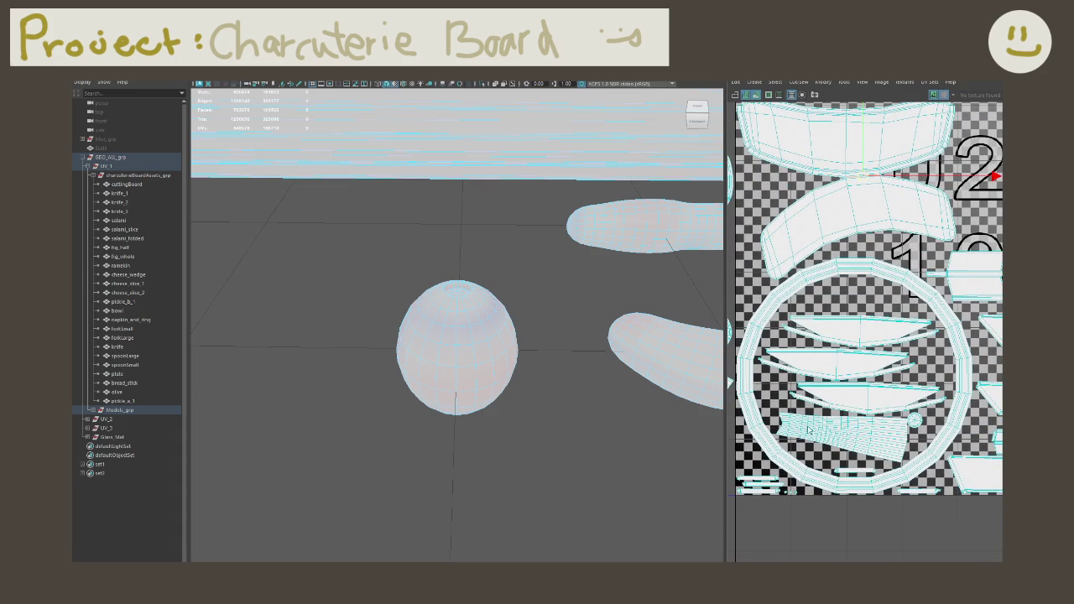
left_click(826, 440)
scroll(812, 454, "down", 3)
scroll(827, 468, "down", 2)
scroll(836, 472, "down", 2)
mouse_move(820, 206)
left_mouse_down()
mouse_move(1002, 561)
mouse_move(779, 207)
left_mouse_up()
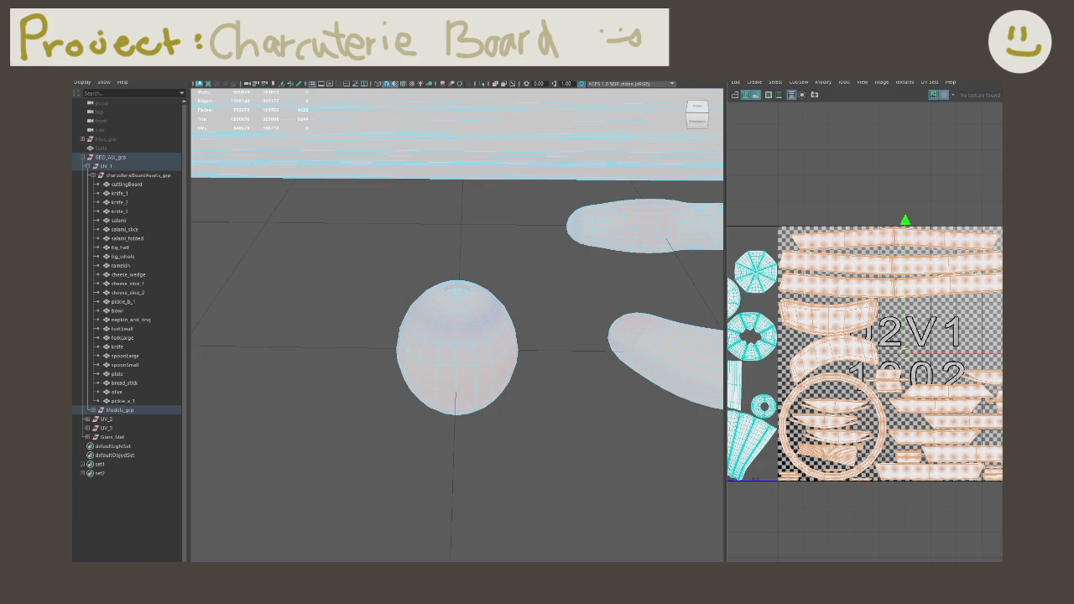
Shift the selected food shells one UV tile to the left with Ctrl+Left.
key("ctrl+Left")
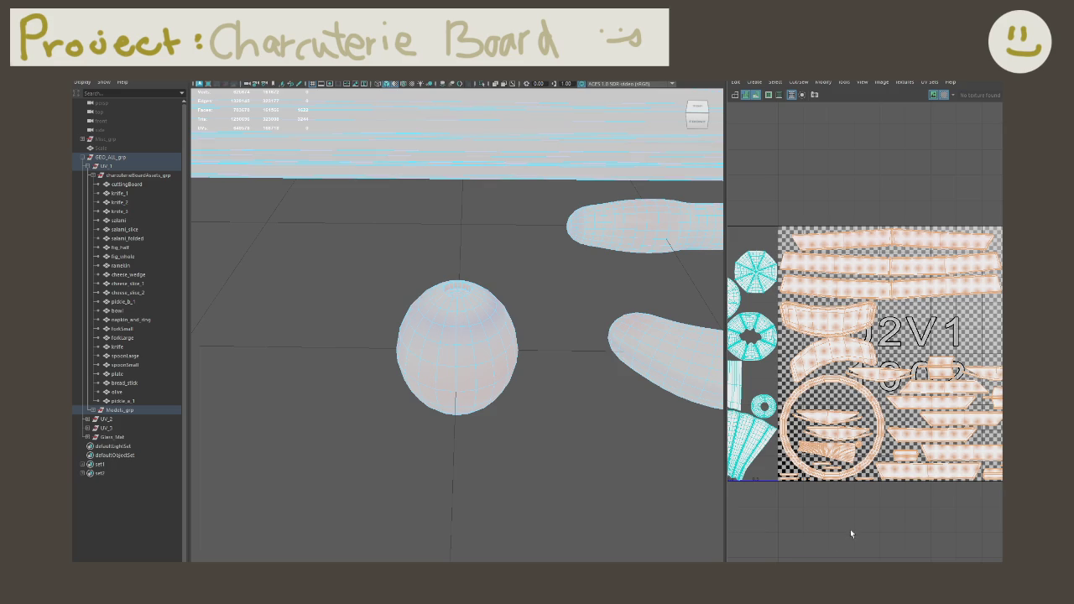
scroll(889, 515, "down", 4)
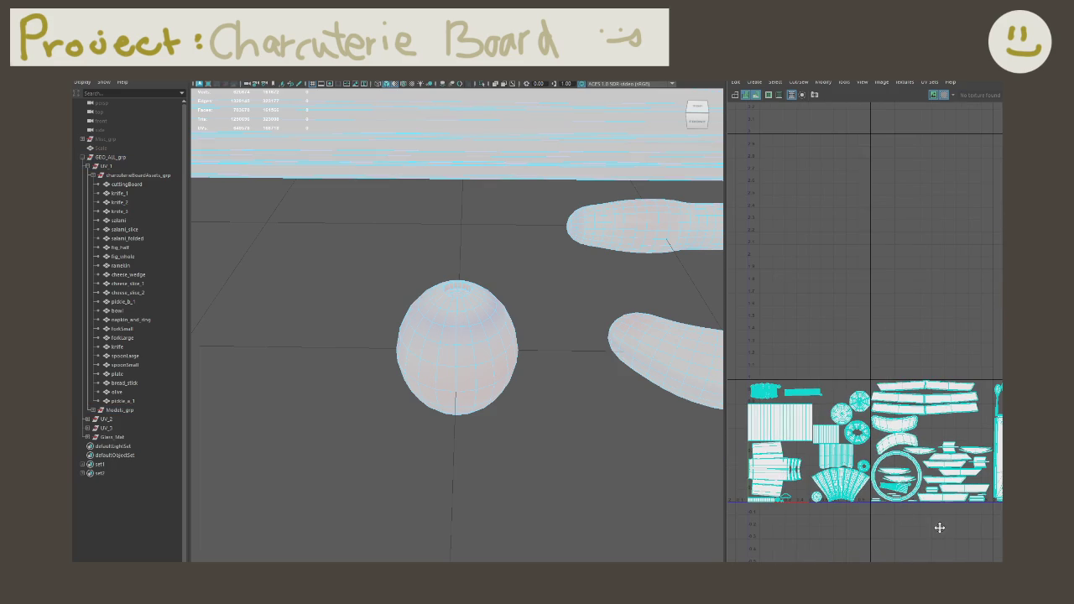
scroll(937, 523, "down", 2)
scroll(969, 522, "down", 2)
scroll(988, 521, "up", 2)
scroll(906, 488, "down", 1)
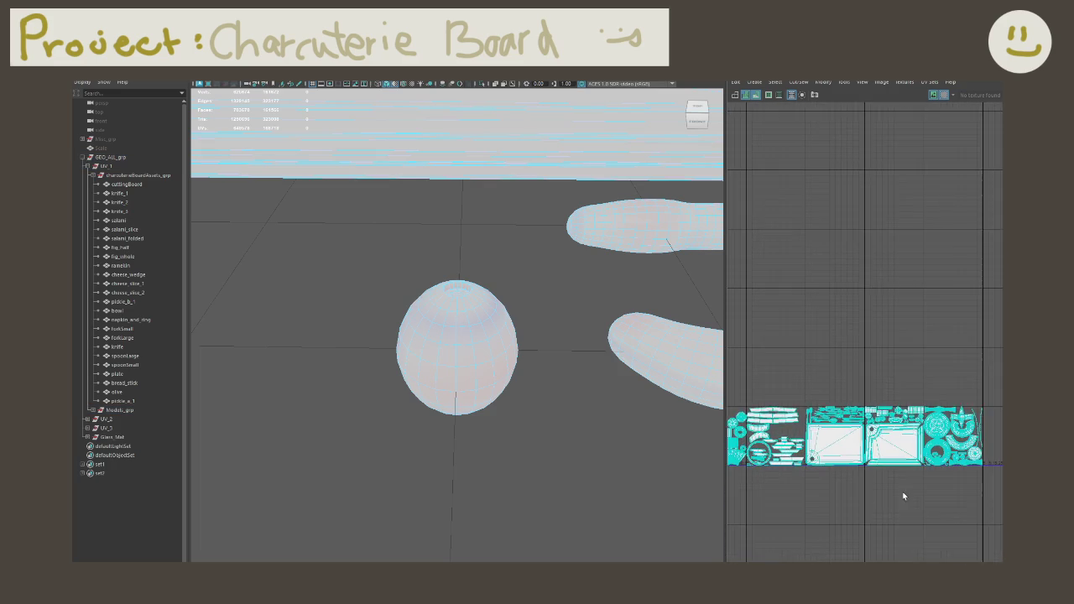
scroll(915, 491, "up", 4)
scroll(922, 491, "down", 1)
scroll(869, 518, "up", 3)
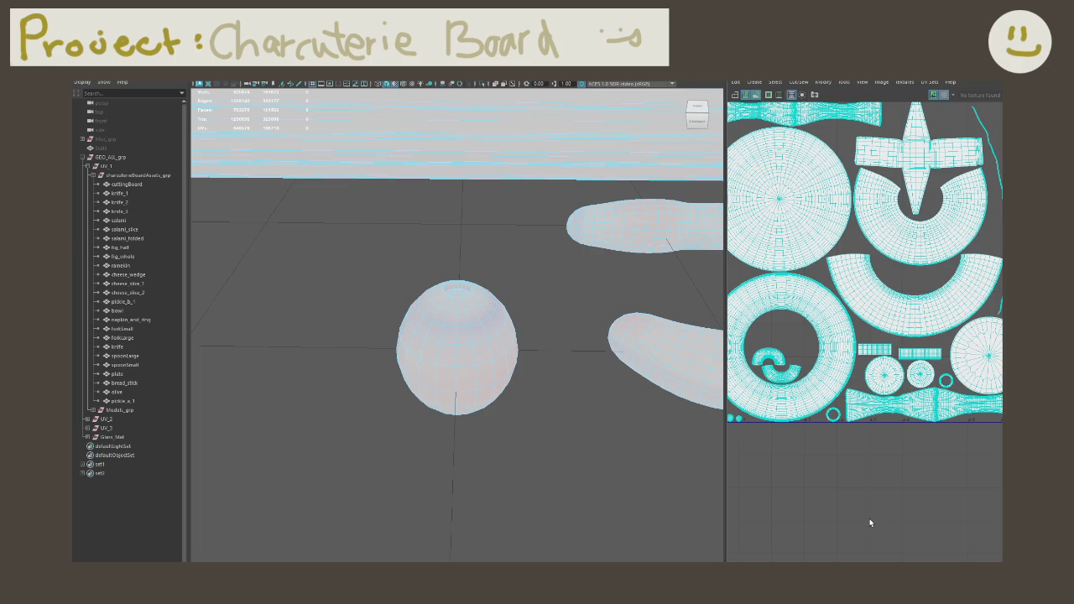
scroll(869, 519, "down", 3)
scroll(869, 508, "up", 1)
scroll(876, 506, "up", 2)
scroll(886, 514, "down", 1)
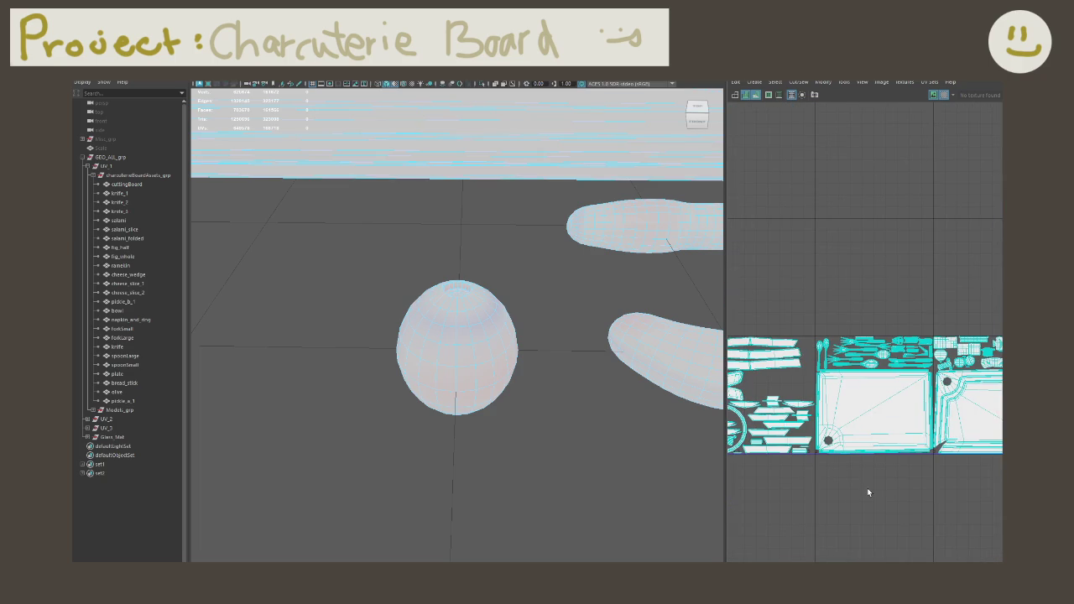
middle_click_drag(844, 482, 915, 479, "alt")
scroll(983, 467, "up", 1)
scroll(985, 466, "up", 2)
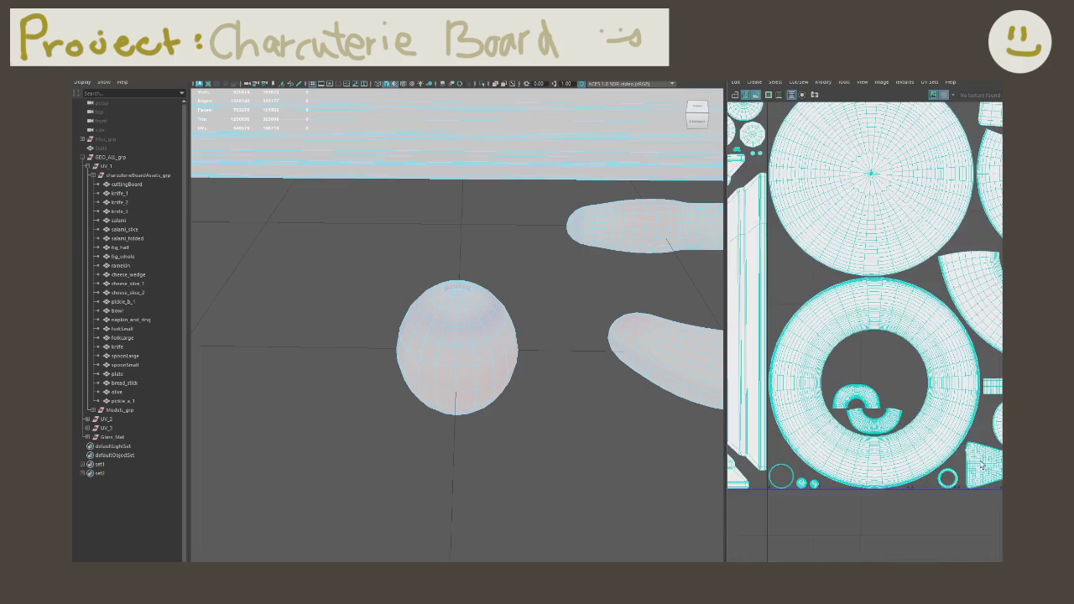
scroll(899, 422, "up", 1)
Scale up both ramekin half-ring shells and slide them right into the large ring.
left_click(863, 402)
left_click(828, 386, "shift")
key("r")
left_click_drag(843, 391, 923, 466)
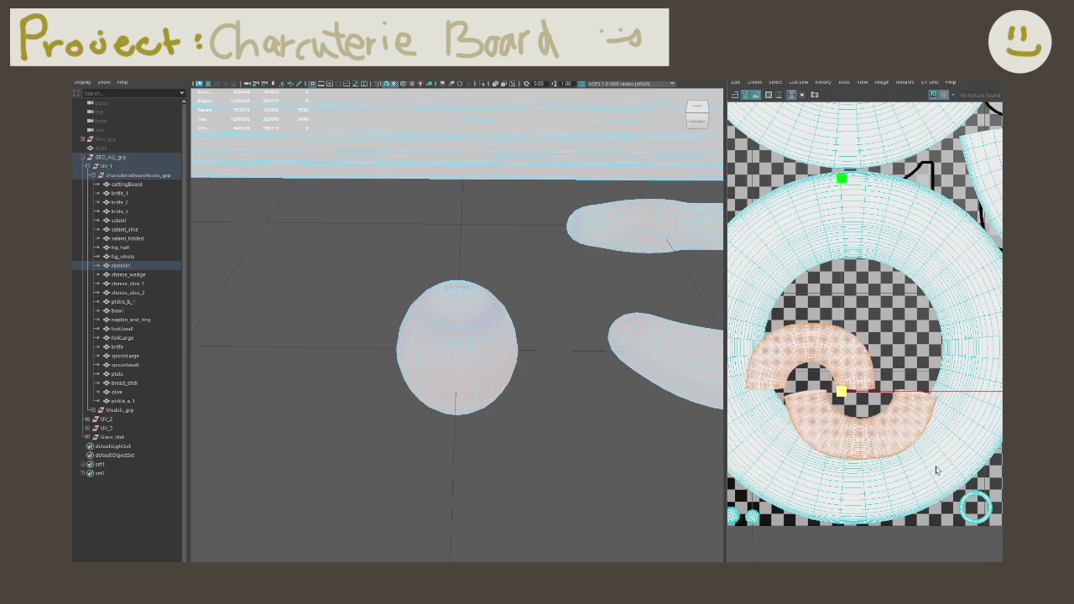
key("w")
mouse_move(855, 339)
left_mouse_down()
mouse_move(900, 340)
mouse_move(887, 309)
left_mouse_up()
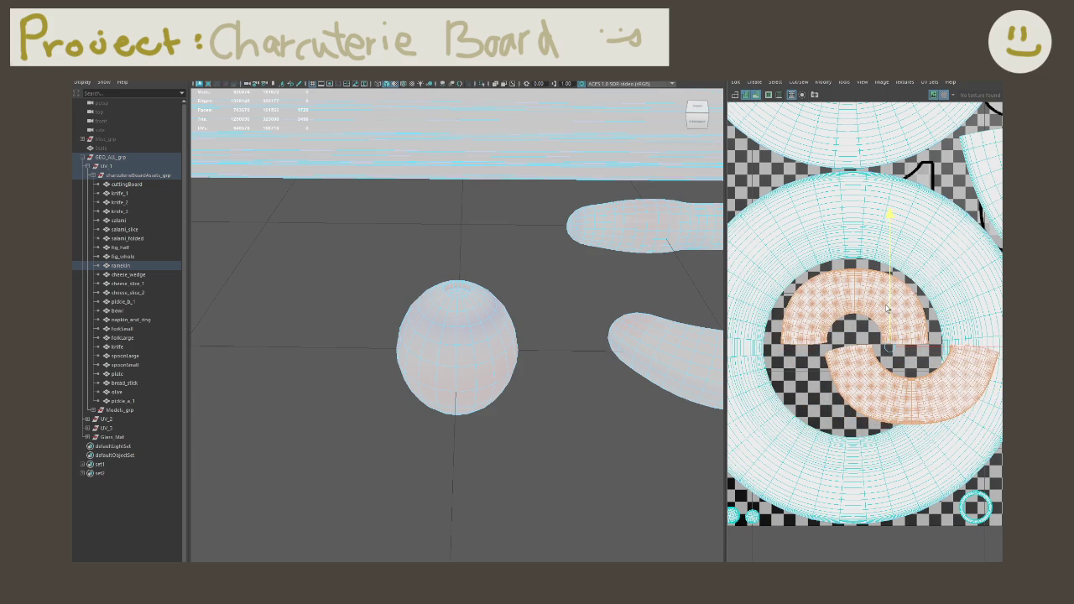
Reposition and rescale the lower half-ring shell alone, then clear the UV selection.
left_click(942, 388)
left_click_drag(975, 383, 918, 383)
key("r")
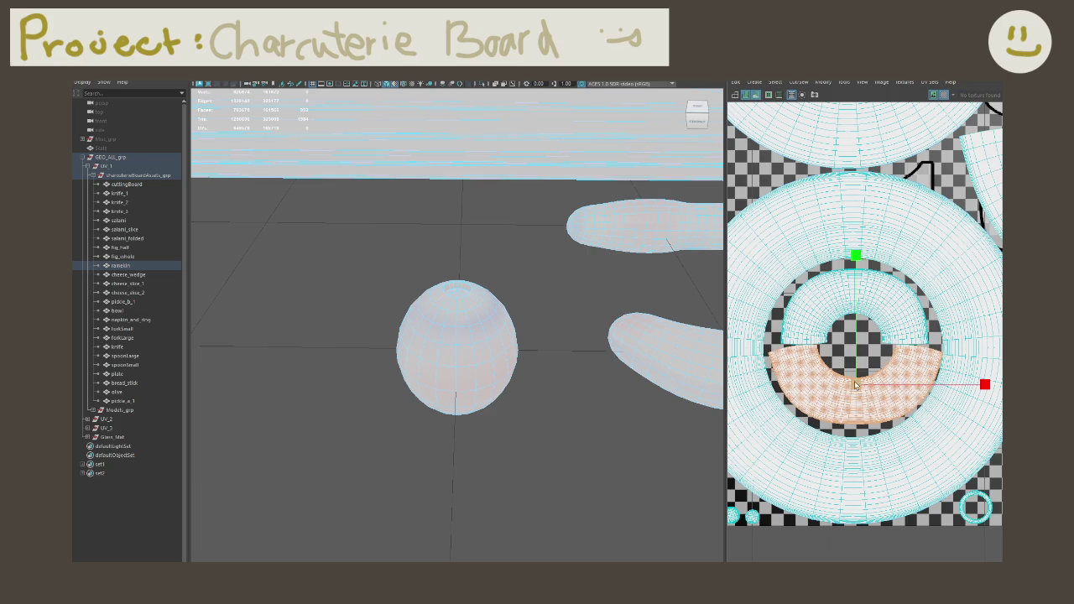
left_click(855, 383)
left_click(815, 313, "shift")
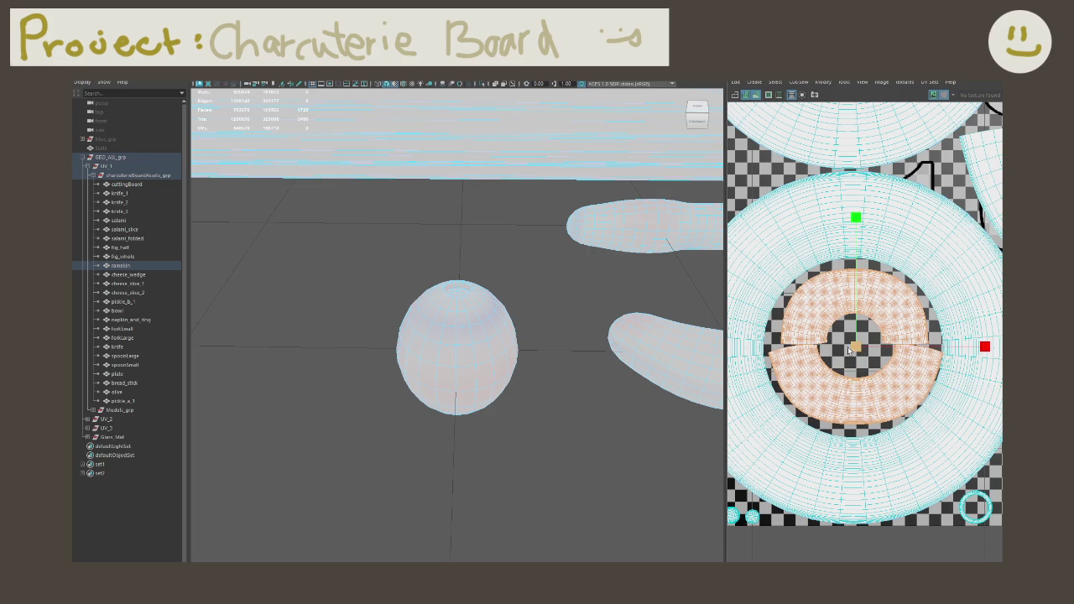
key("ctrl+z")
key("w")
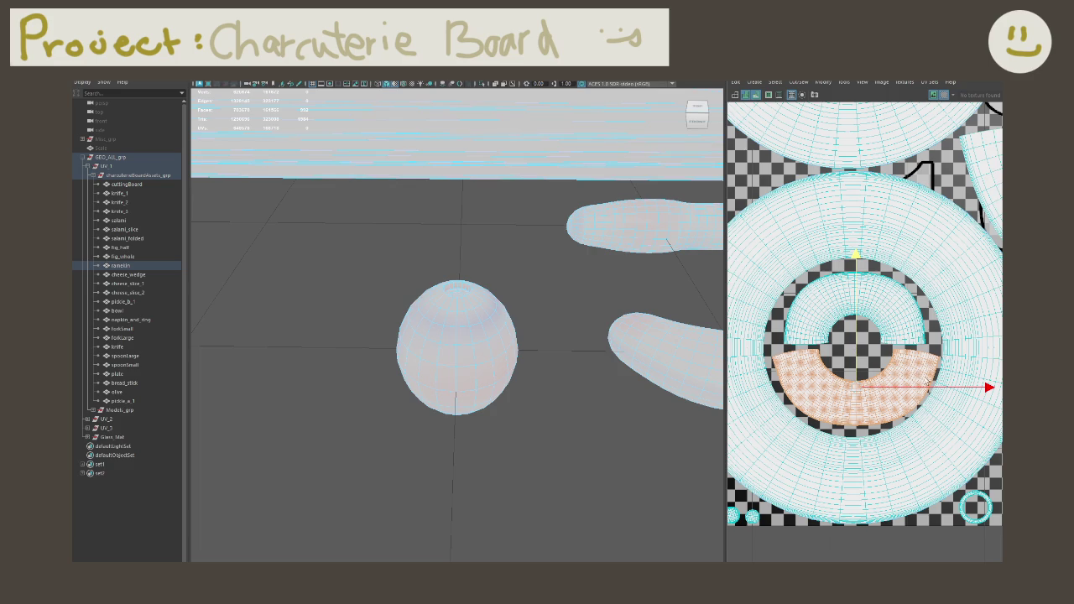
scroll(859, 344, "down", 3)
scroll(858, 344, "down", 3)
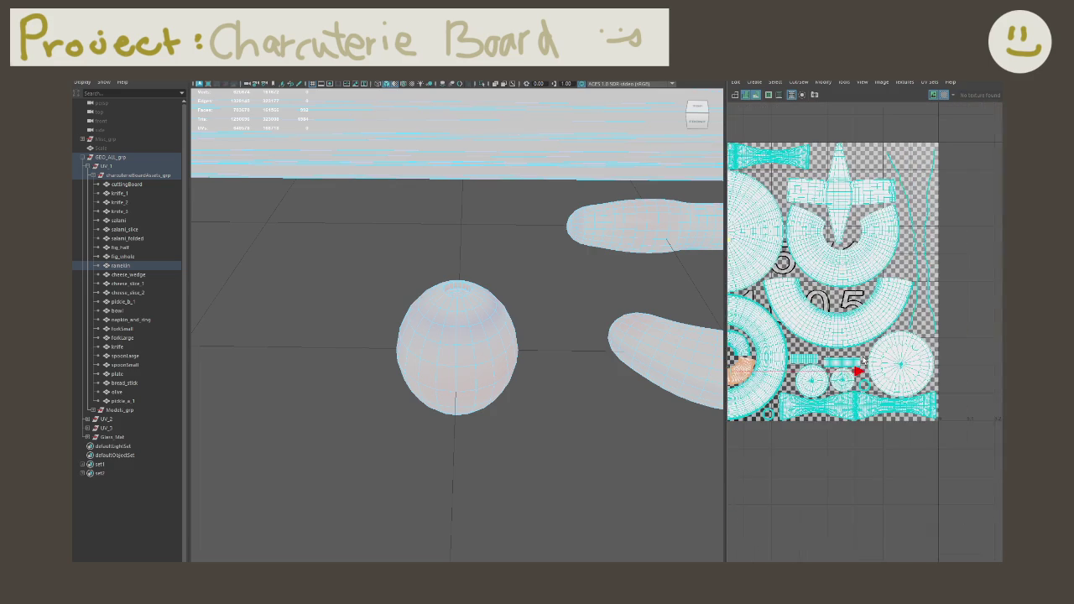
left_click(874, 462)
scroll(839, 436, "up", 2)
Select the olive in the viewport and frame its UV shells in the UV Editor.
scroll(870, 422, "up", 2)
scroll(847, 470, "up", 2)
scroll(848, 485, "down", 2)
scroll(851, 478, "down", 1)
scroll(857, 467, "down", 2)
scroll(865, 466, "down", 2)
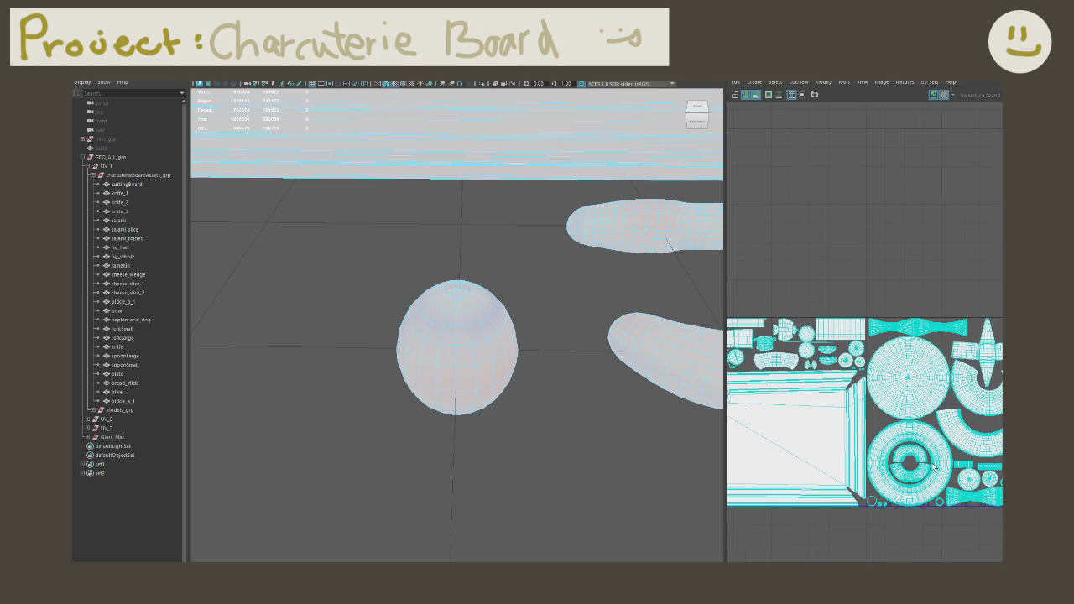
scroll(922, 452, "down", 2)
scroll(839, 437, "down", 2)
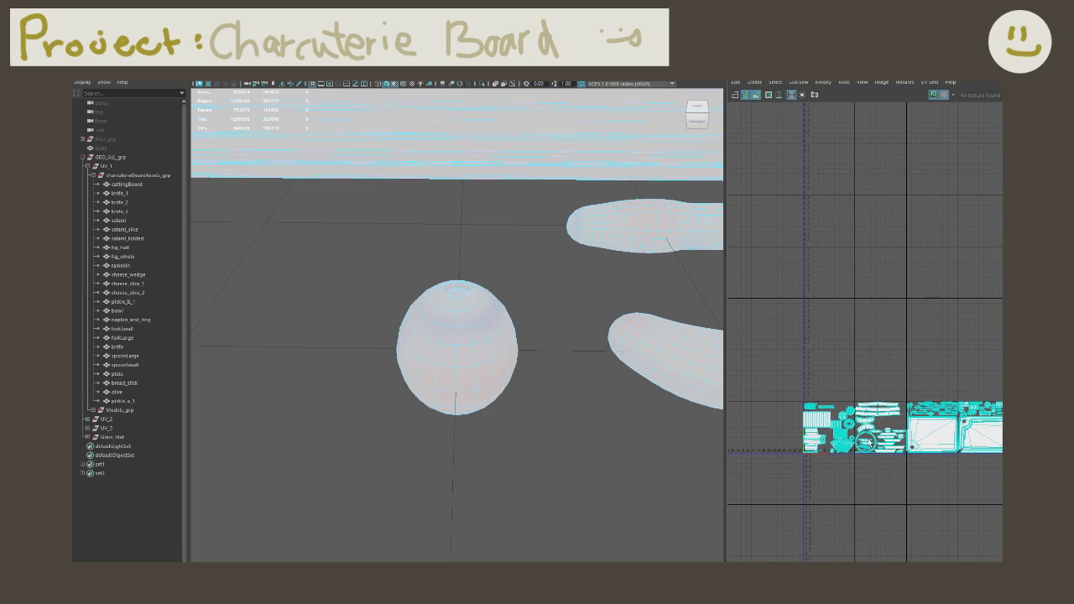
right_click(538, 362)
left_click(492, 307)
left_click(487, 310)
key("F11")
key("f")
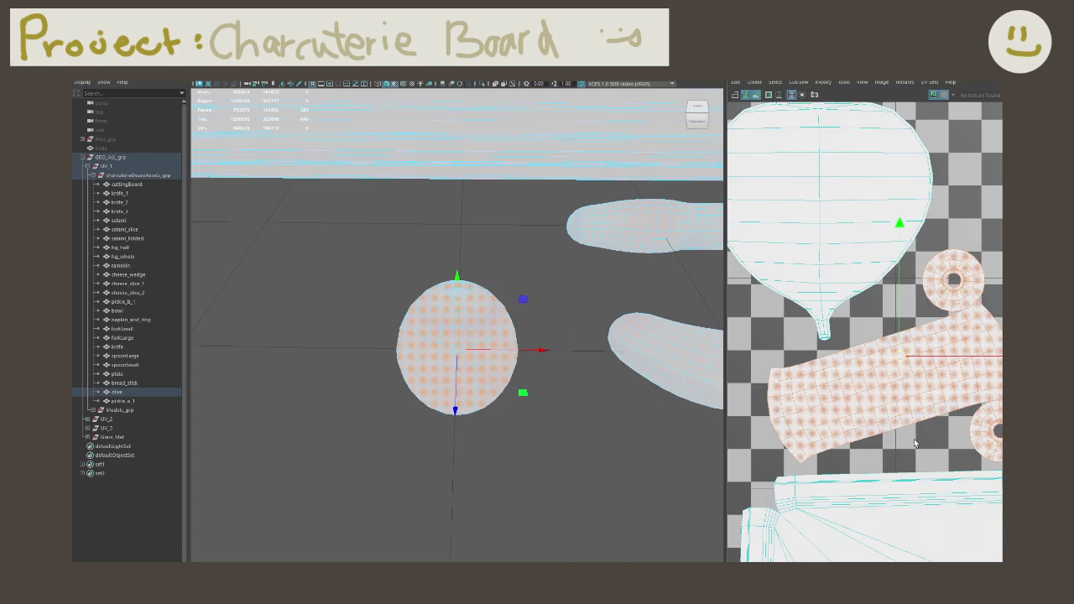
Scale up the olive's UV shell and reposition it in the layout.
key("r")
left_click_drag(900, 355, 913, 380)
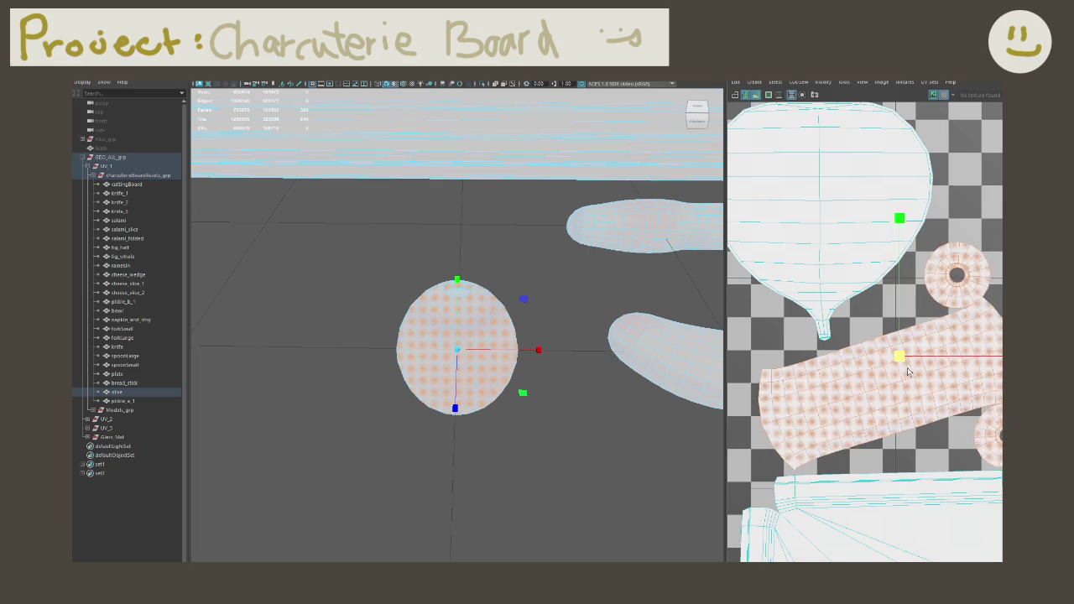
key("w")
mouse_move(902, 358)
left_mouse_down()
mouse_move(911, 359)
mouse_move(912, 318)
left_mouse_up()
left_click_drag(977, 337, 960, 344)
left_click_drag(893, 319, 885, 302)
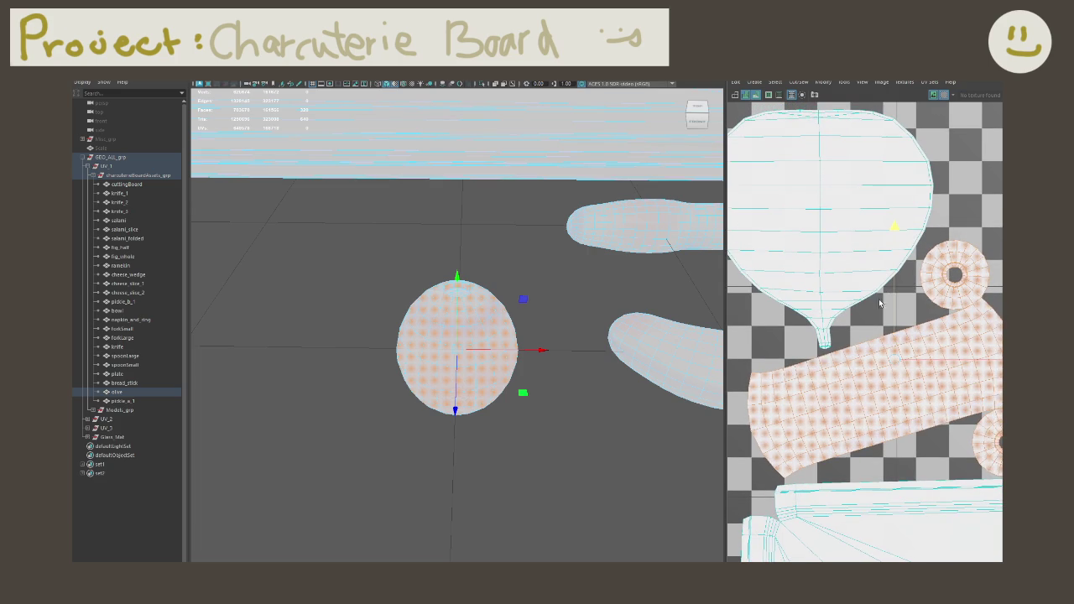
Nudge the heart-shaped fig_half shell and the olive shell slightly upward, then deselect.
middle_click_drag(856, 315, 857, 357, "alt")
middle_click_drag(852, 304, 843, 341, "alt")
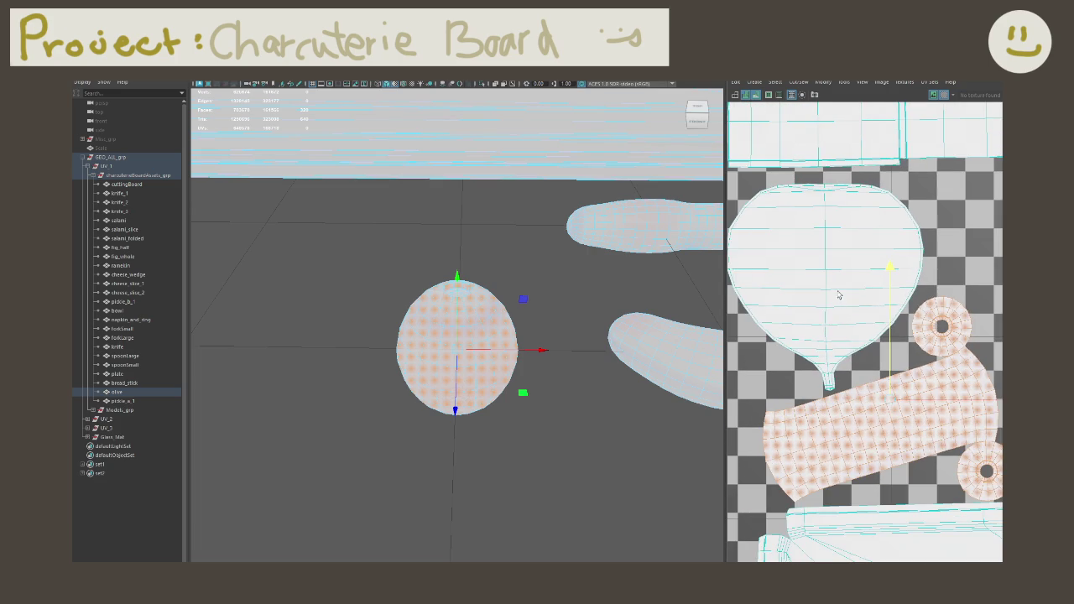
left_click(827, 305)
left_click_drag(827, 283, 827, 275)
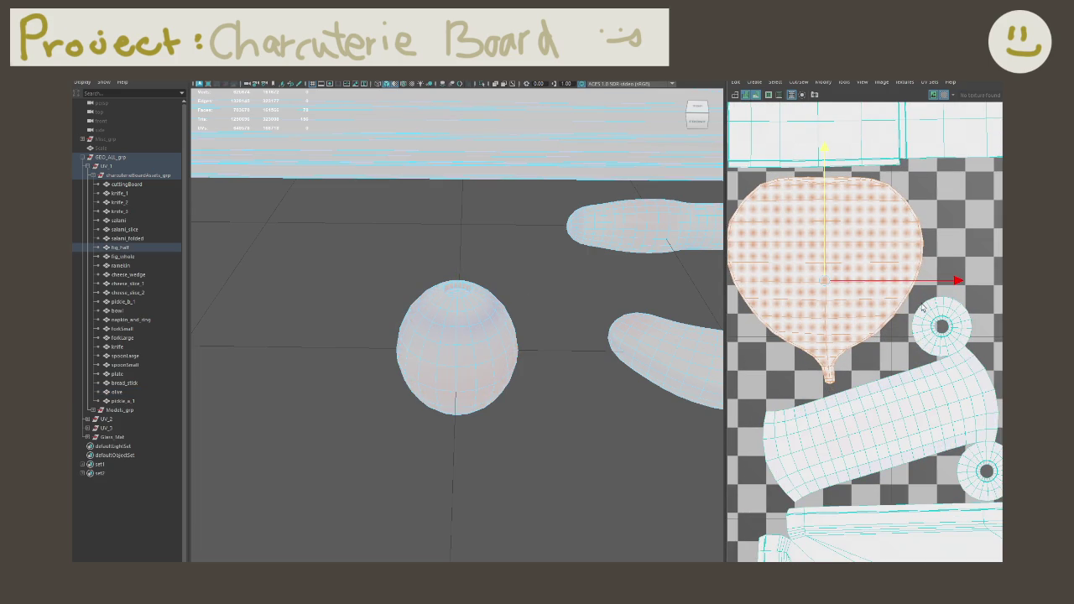
left_click(931, 359)
left_click_drag(886, 380, 886, 368)
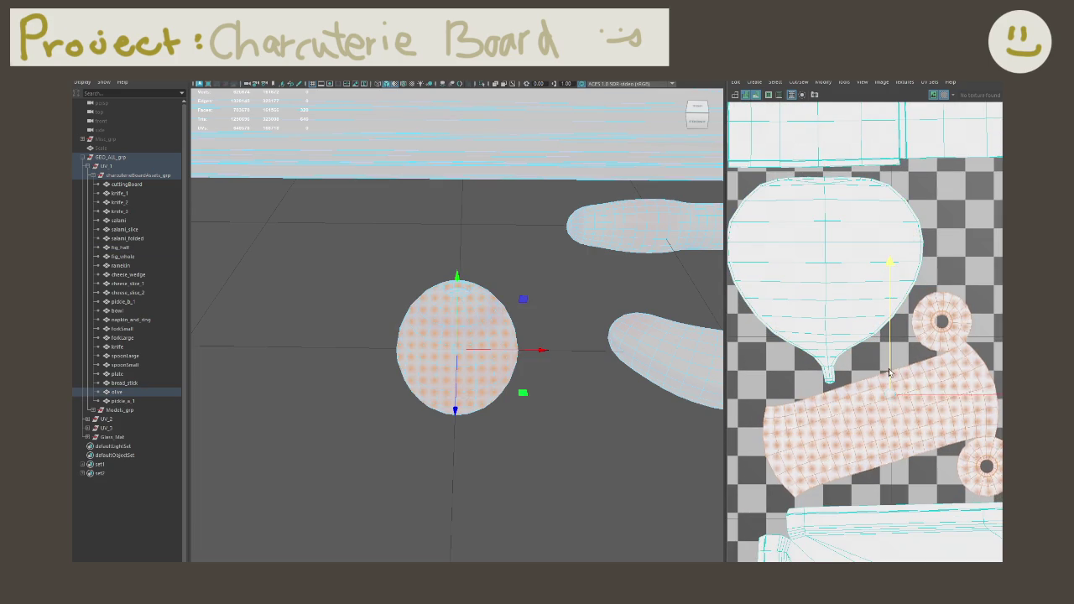
scroll(858, 401, "up", 1)
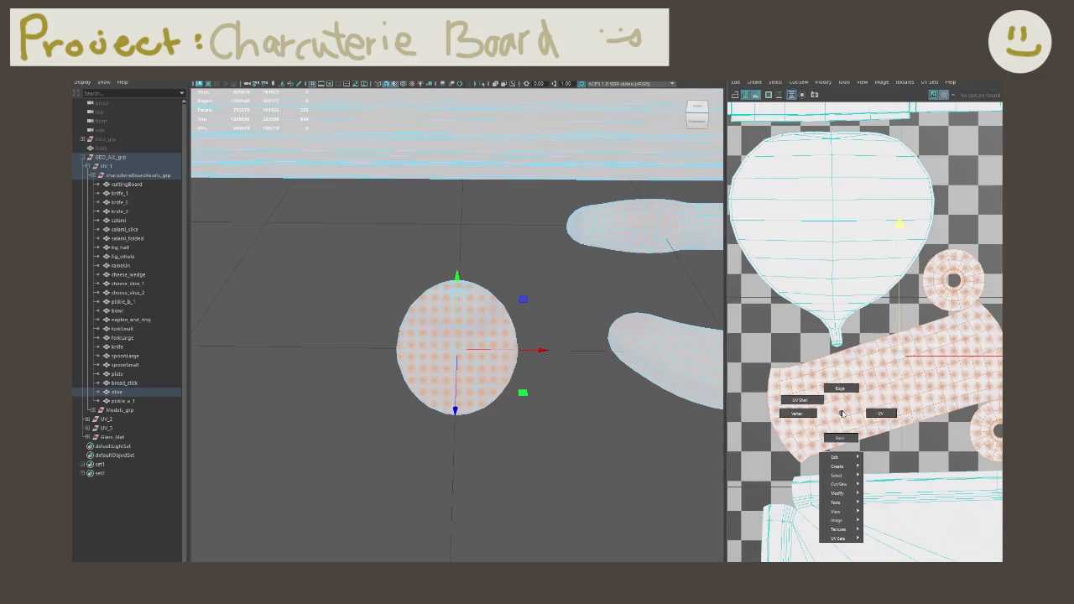
left_click(567, 398)
right_click(575, 393)
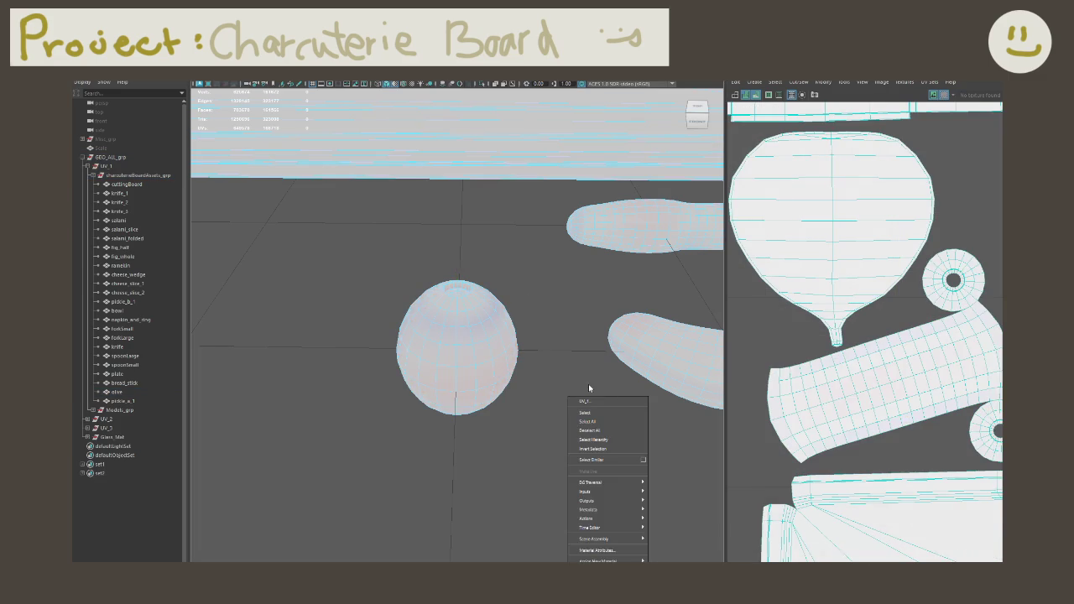
Select the UV_1 group, then select everything in the scene and clear the selection.
left_click(696, 318)
key("f")
left_click(584, 385)
scroll(569, 391, "down", 2)
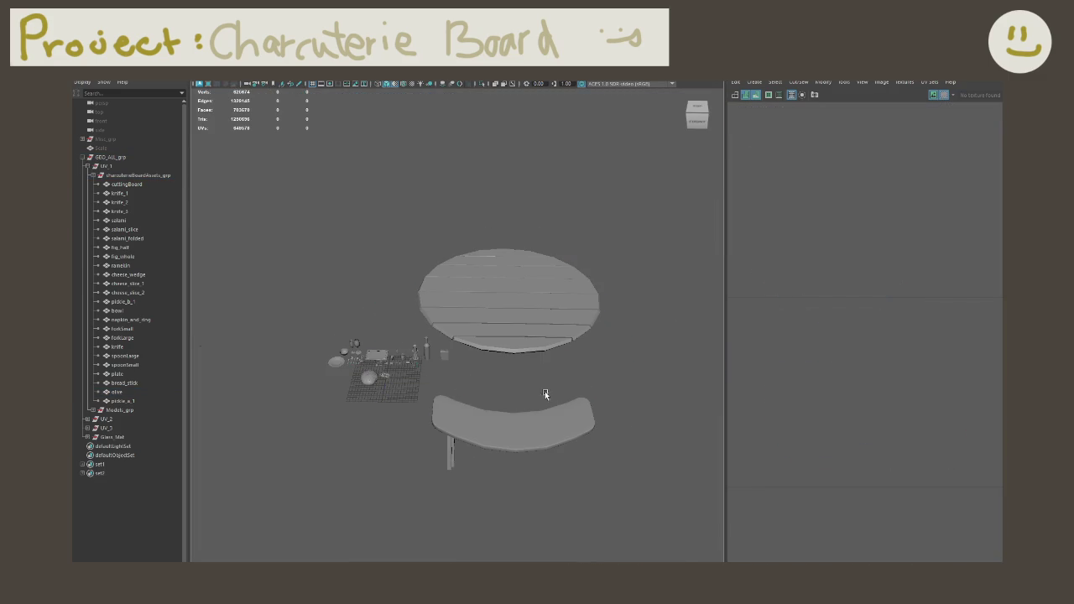
right_click_drag(326, 364, 341, 379)
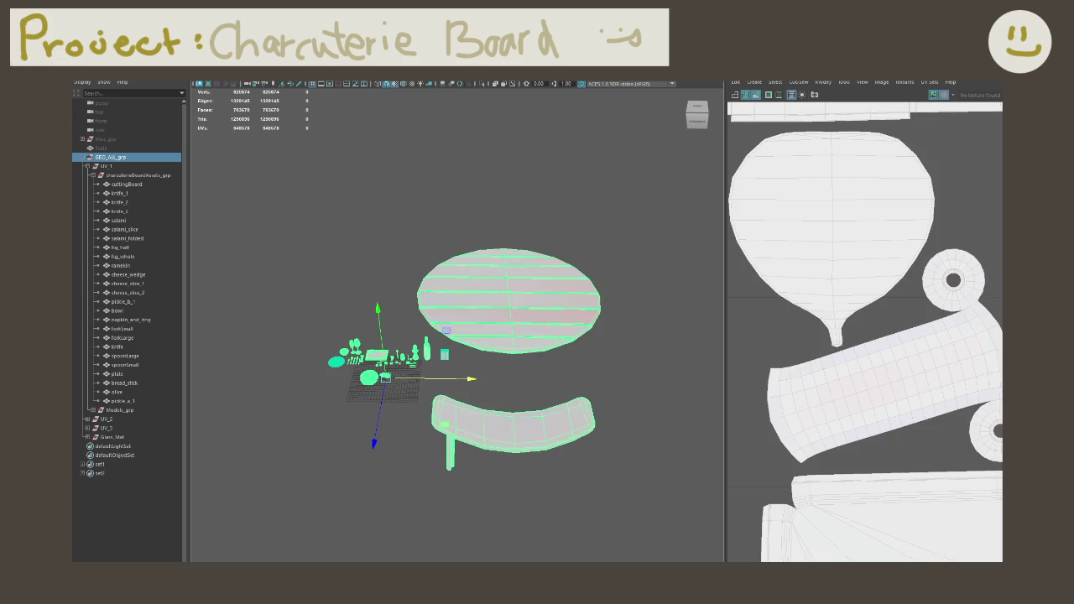
left_click(385, 166)
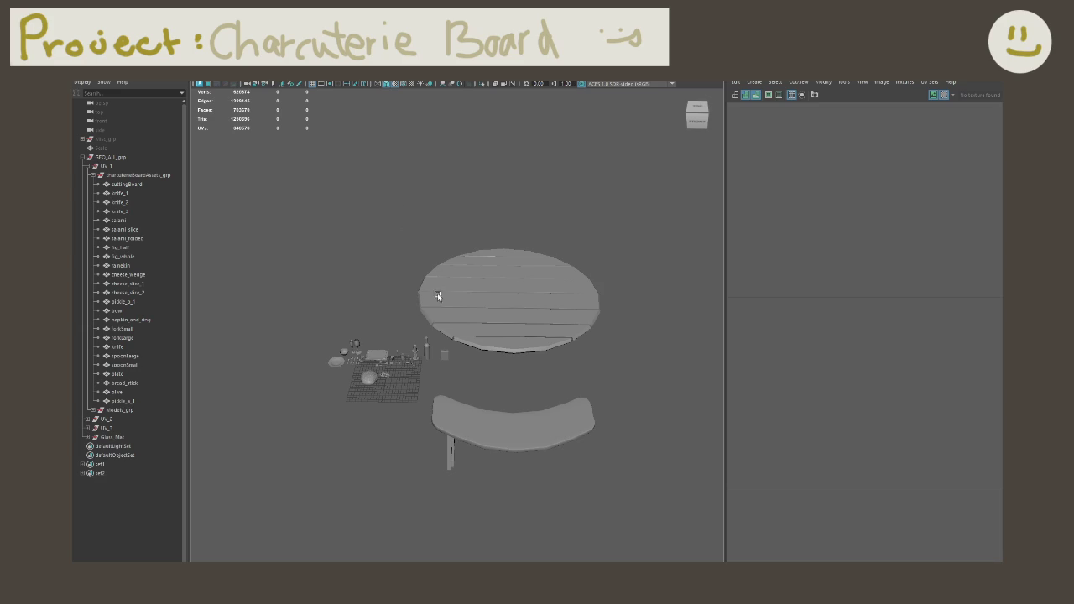
Select set1 and set2 in the Outliner and delete them.
scroll(427, 341, "up", 2)
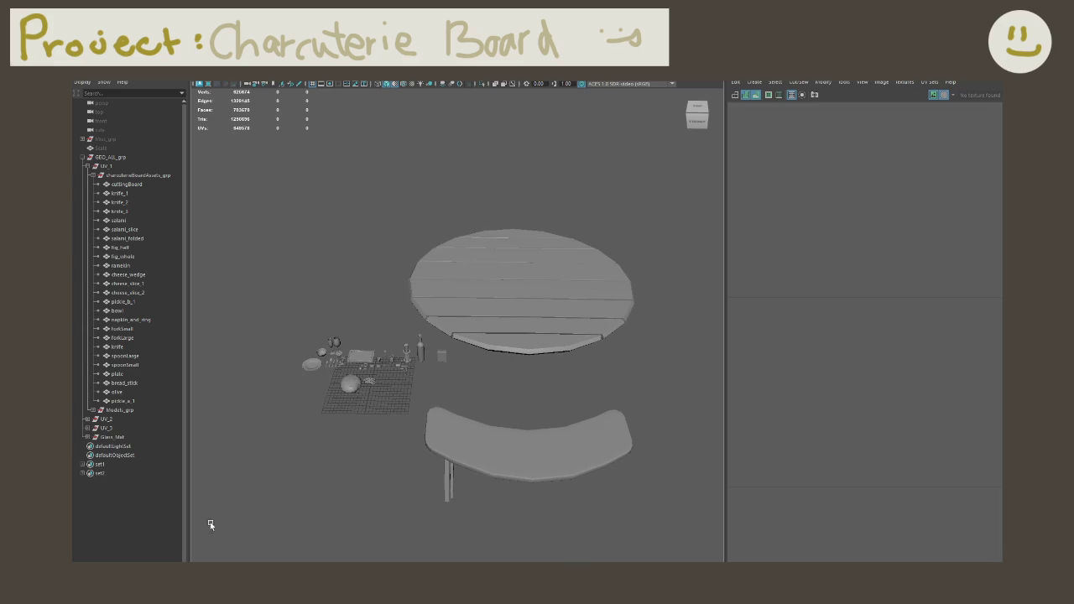
left_click(127, 473)
left_click(127, 462, "shift")
key("Delete")
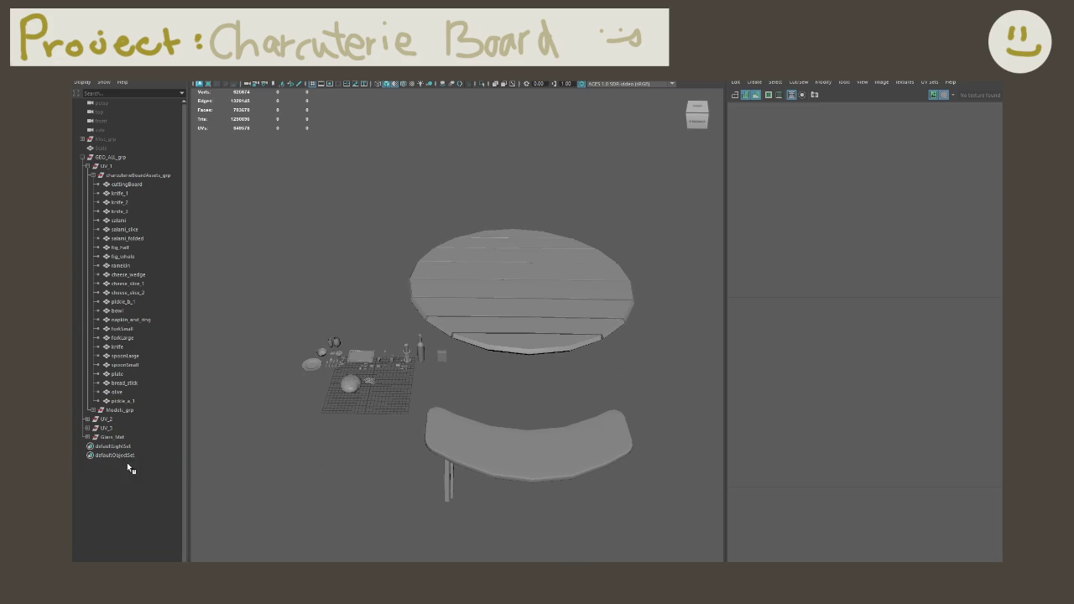
mouse_move(362, 438)
left_mouse_down("alt")
mouse_move(480, 402)
mouse_move(552, 360)
mouse_move(407, 420)
mouse_move(315, 430)
mouse_move(369, 428)
left_mouse_up("alt")
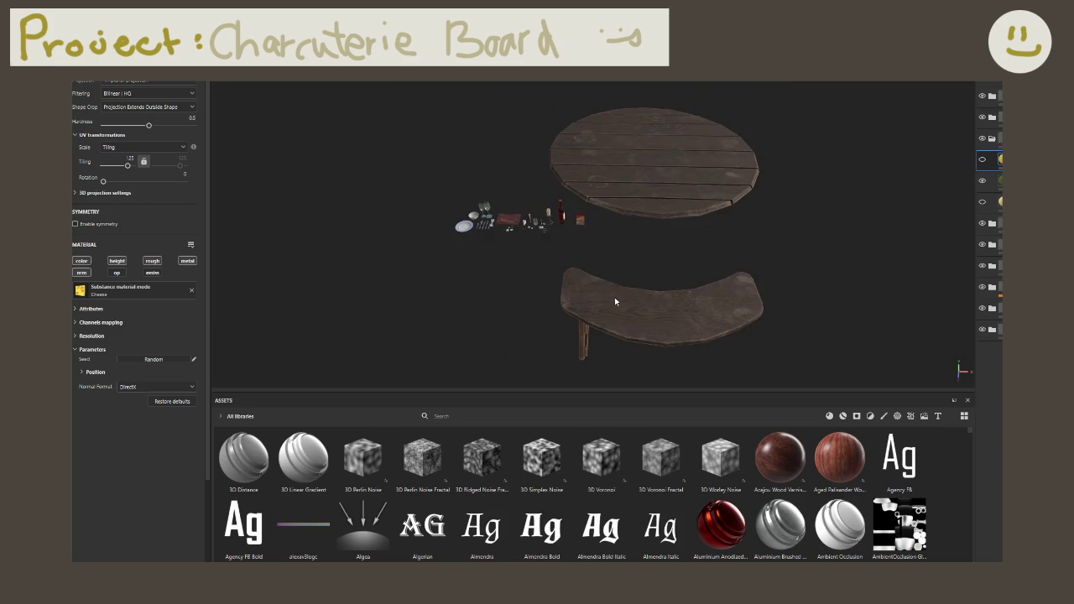
mouse_move(616, 302)
left_mouse_down("alt")
mouse_move(629, 269)
mouse_move(672, 251)
mouse_move(474, 267)
left_mouse_up("alt")
scroll(474, 267, "up", 5)
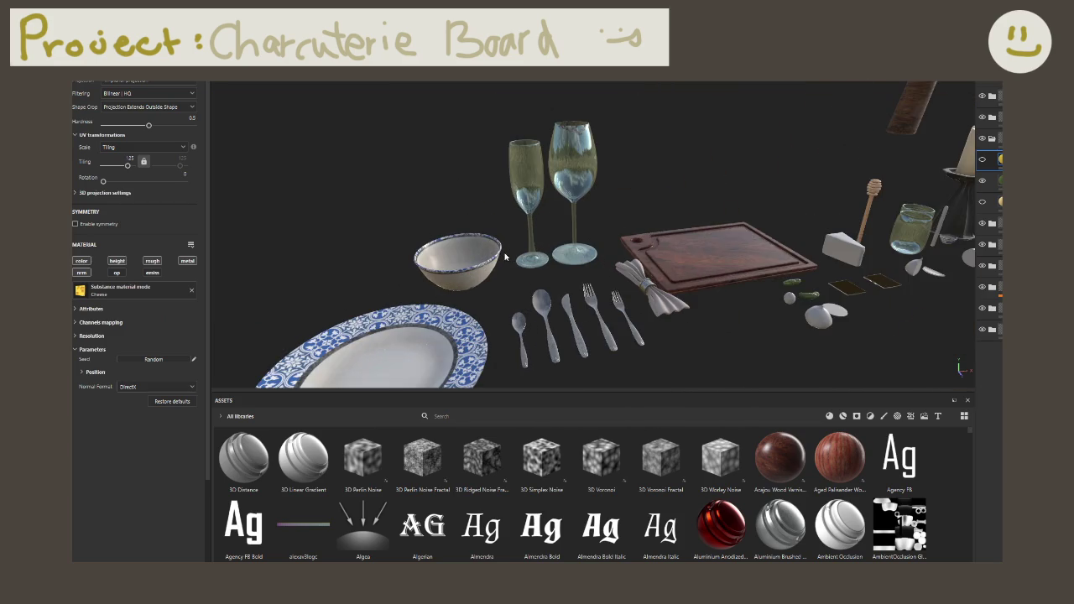
middle_click_drag(474, 266, 412, 300, "alt")
scroll(508, 289, "up", 2)
scroll(507, 289, "up", 2)
scroll(606, 297, "up", 5)
scroll(618, 259, "up", 3)
scroll(573, 246, "up", 1)
mouse_move(589, 227)
left_mouse_down("alt")
mouse_move(326, 315)
mouse_move(528, 227)
left_mouse_up("alt")
scroll(503, 292, "down", 3)
scroll(494, 279, "up", 3)
left_click_drag(494, 279, 368, 216, "alt")
mouse_move(493, 248)
left_mouse_down("alt")
mouse_move(611, 223)
mouse_move(434, 314)
mouse_move(456, 193)
left_mouse_up("alt")
scroll(520, 211, "down", 5)
mouse_move(520, 211)
left_mouse_down("alt")
mouse_move(621, 221)
mouse_move(544, 241)
left_mouse_up("alt")
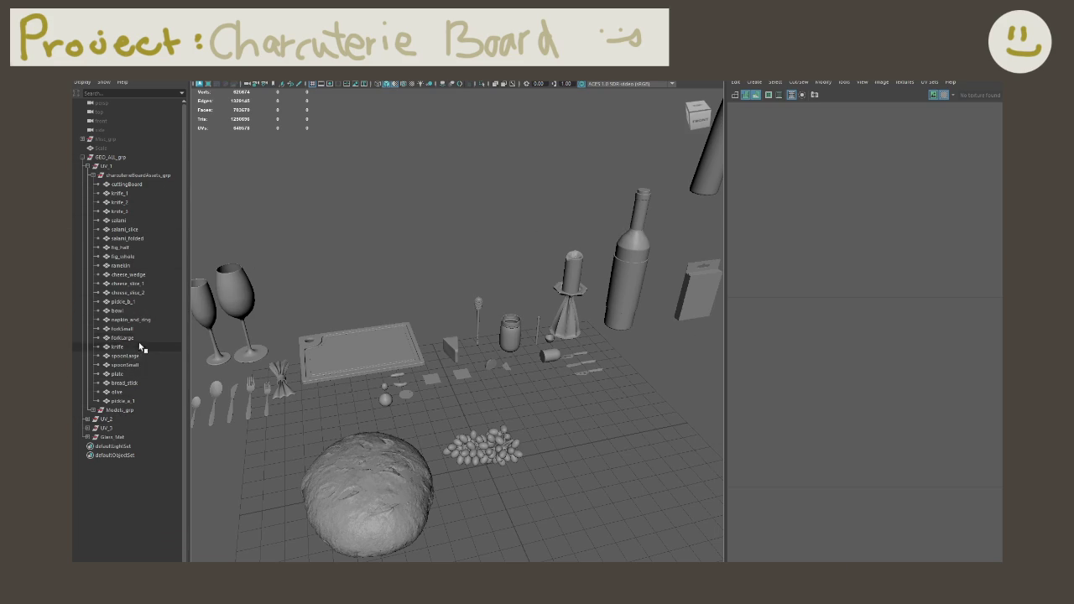
left_click(135, 383)
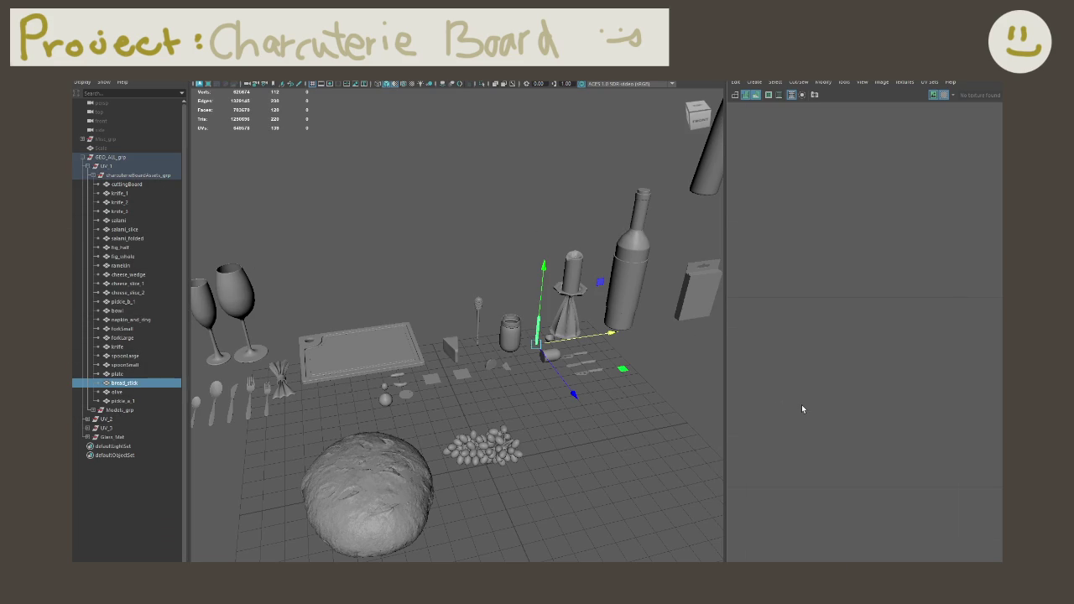
left_click(139, 166)
scroll(842, 288, "down", 2)
scroll(864, 286, "down", 2)
scroll(847, 415, "down", 2)
right_click(411, 378)
left_click(655, 410)
scroll(654, 411, "down", 3)
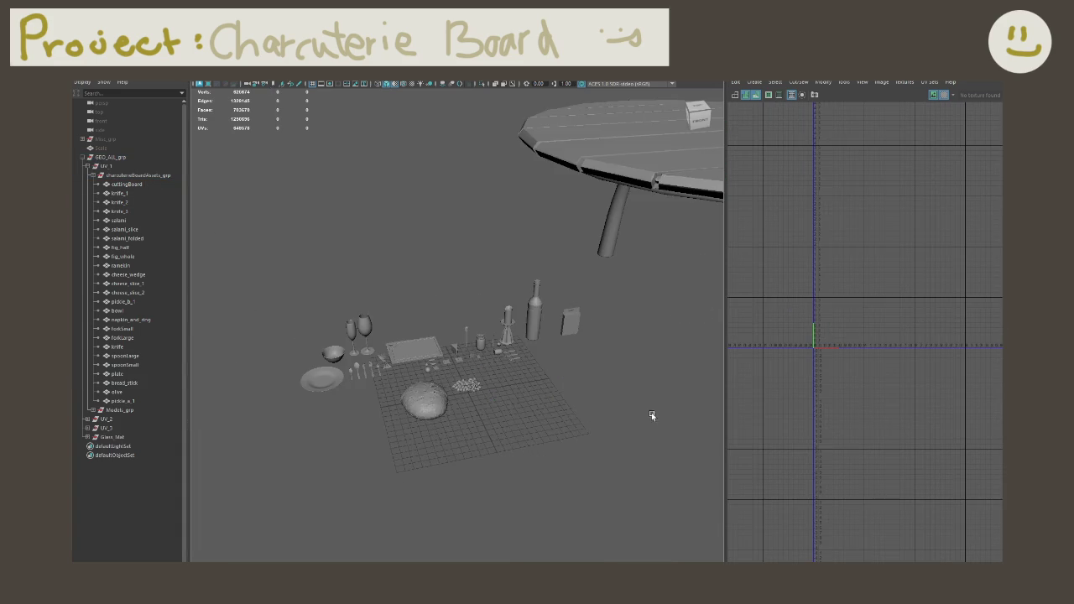
scroll(650, 415, "down", 2)
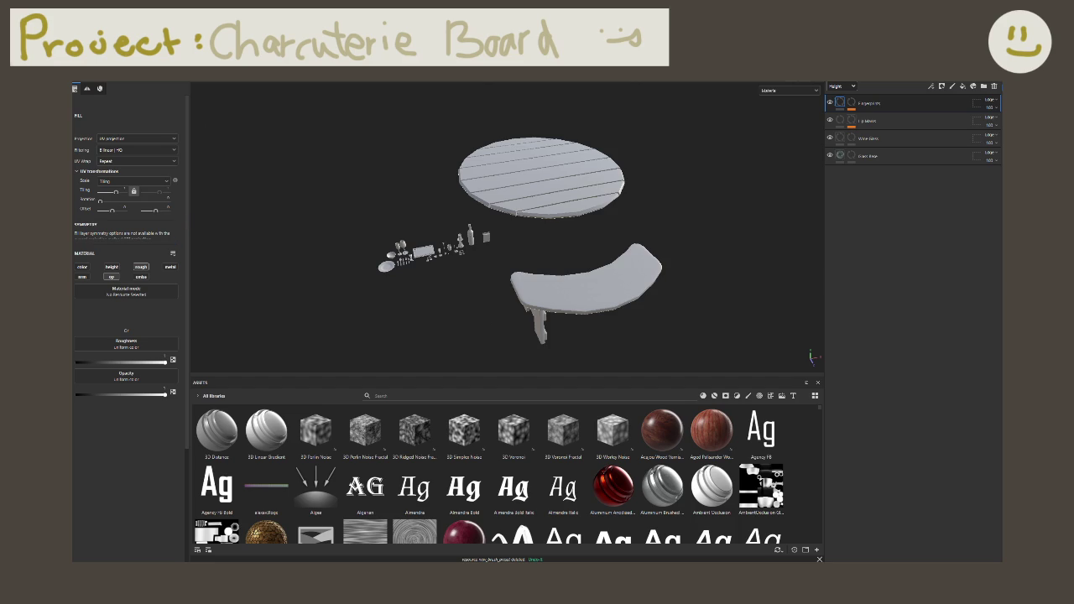
Open Substance Painter's mesh map baking settings with Ctrl+Shift+B.
key("ctrl+shift+b")
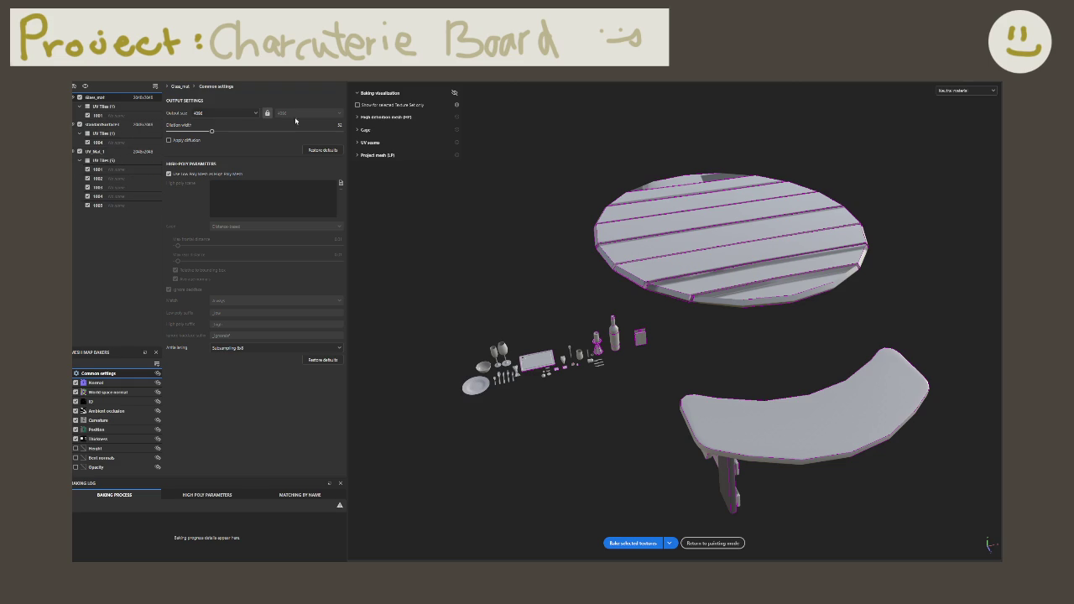
Orbit and zoom around the table, bench and props to inspect the scene.
mouse_move(679, 415)
left_mouse_down("alt")
mouse_move(666, 420)
mouse_move(662, 403)
left_mouse_up("alt")
left_click_drag(646, 320, 398, 297, "alt")
mouse_move(593, 328)
left_mouse_down("alt")
mouse_move(651, 319)
mouse_move(671, 383)
mouse_move(630, 377)
mouse_move(734, 427)
mouse_move(693, 479)
left_mouse_up("alt")
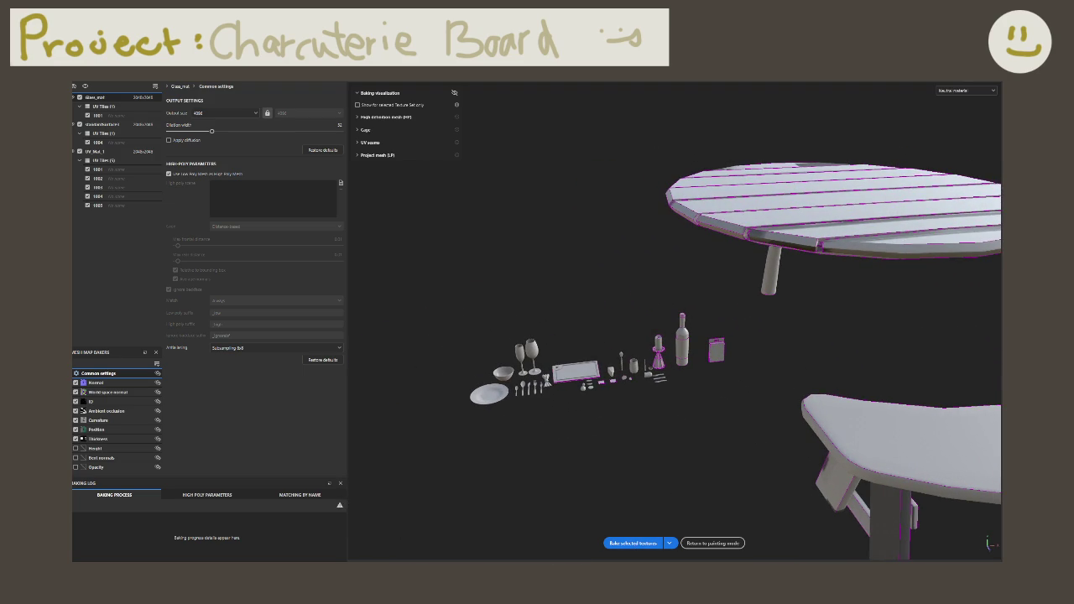
mouse_move(581, 438)
left_mouse_down("alt")
mouse_move(678, 422)
mouse_move(700, 371)
mouse_move(739, 360)
mouse_move(730, 384)
mouse_move(772, 432)
left_mouse_up("alt")
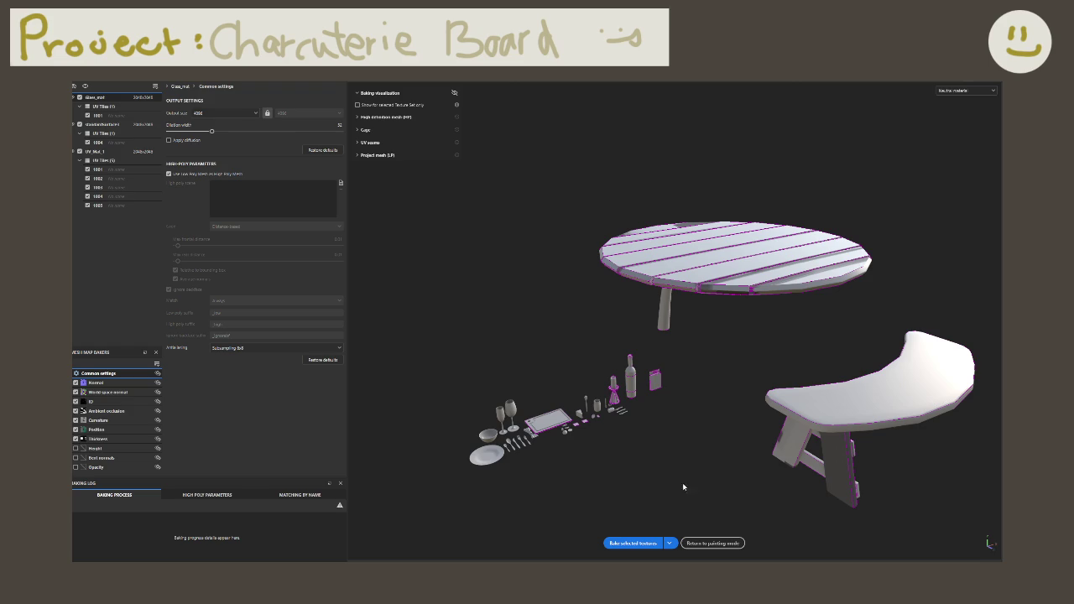
mouse_move(643, 508)
left_mouse_down("alt")
mouse_move(620, 438)
mouse_move(674, 442)
mouse_move(608, 544)
left_mouse_up("alt")
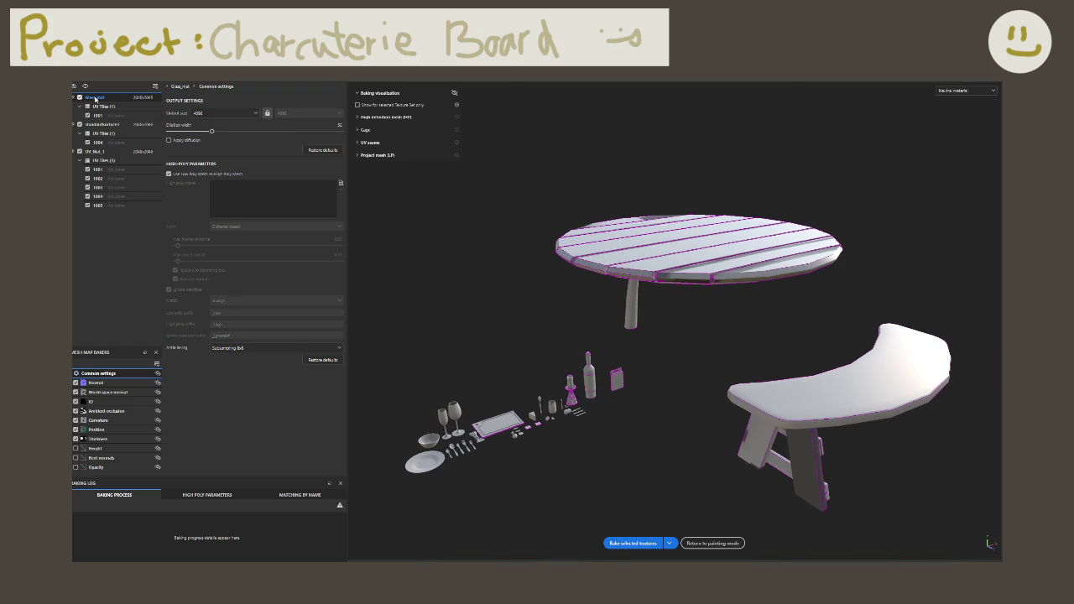
Review the ID and Normal baker settings, then bake the selected textures.
left_click(113, 401)
left_click(114, 383)
left_click(99, 373)
left_click(624, 542)
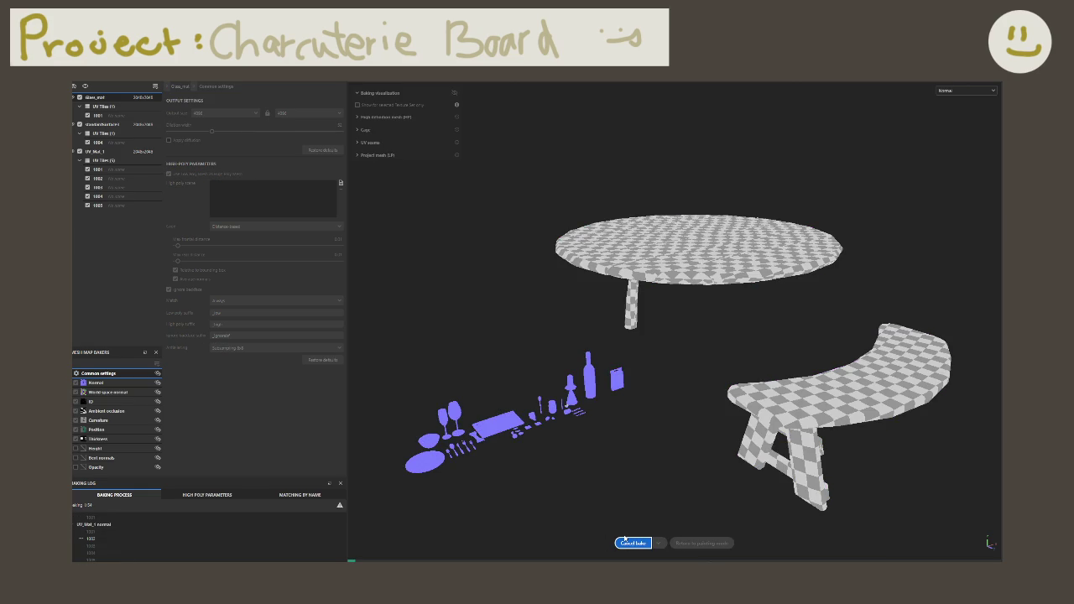